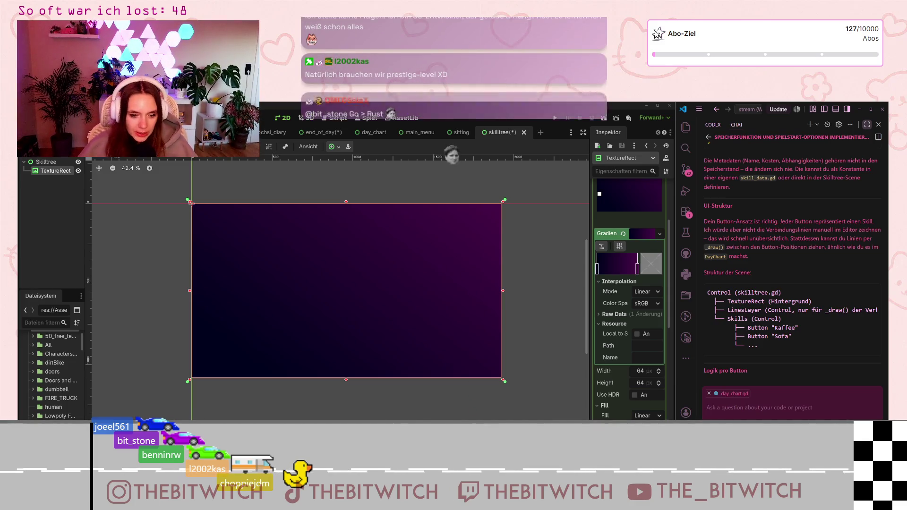
Switch to the Notion board and Skilltree notes, briefly highlighting the multiplier ideas paragraph
key(alt+Tab)
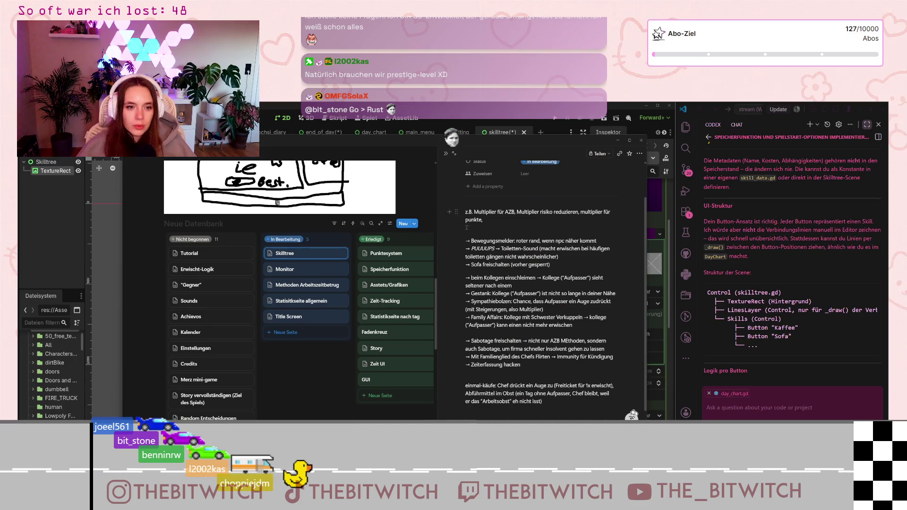
drag(465, 212, 489, 237)
click(505, 228)
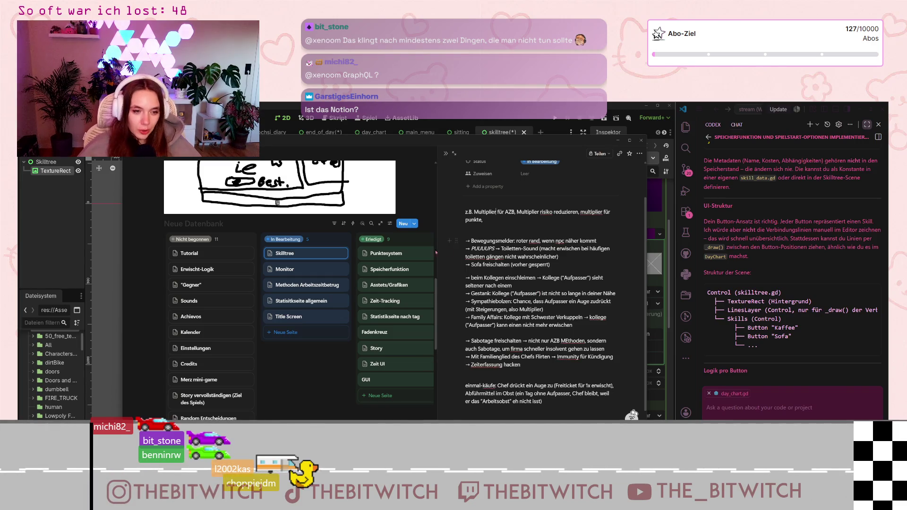
scroll(271, 345, down, 1)
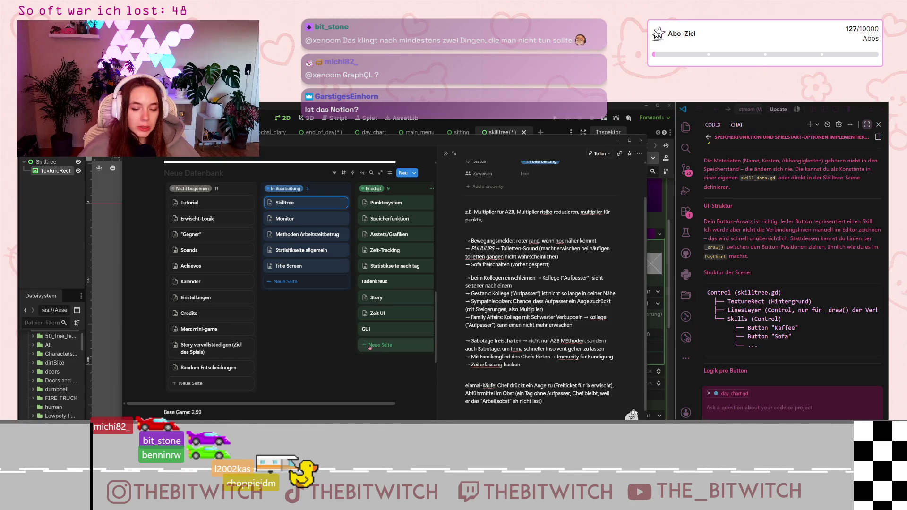
scroll(328, 344, up, 2)
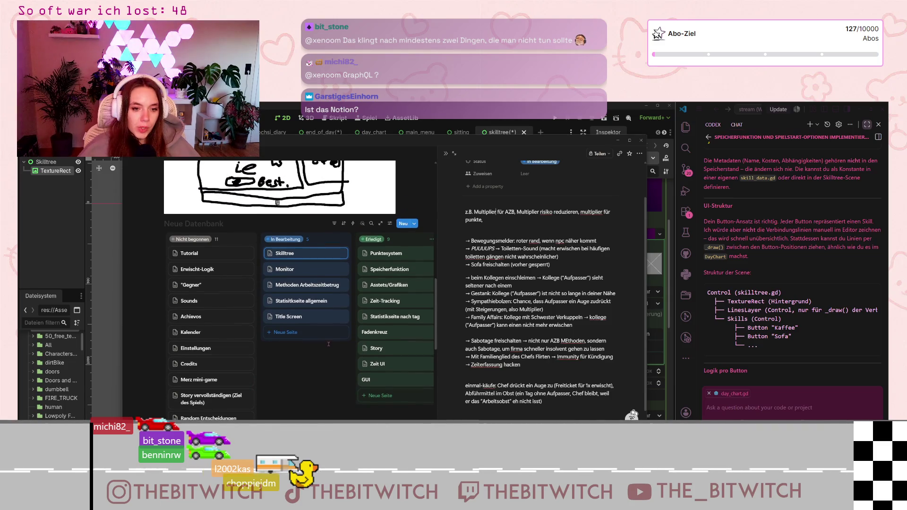
scroll(328, 344, up, 2)
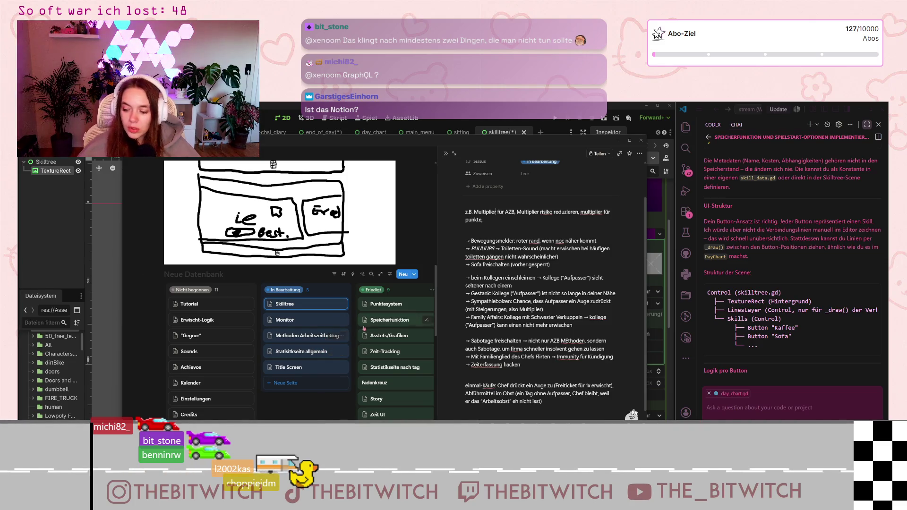
scroll(349, 337, down, 2)
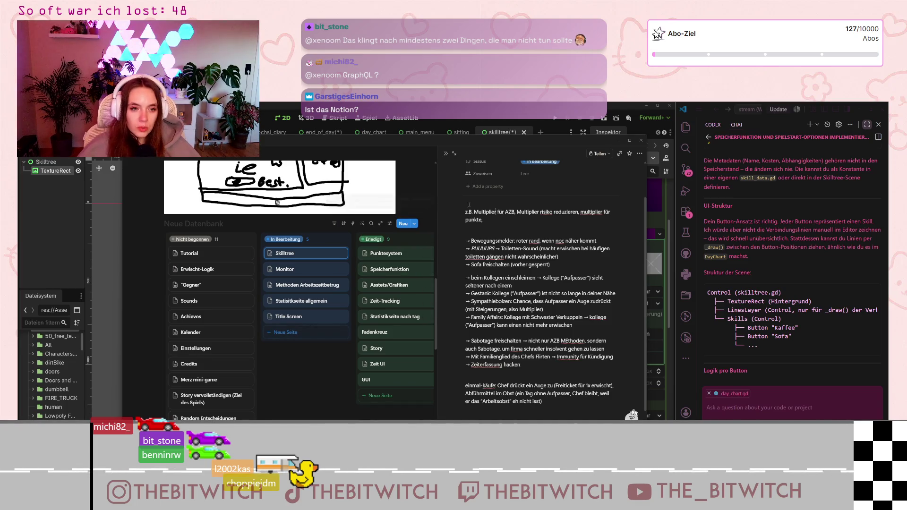
click(619, 141)
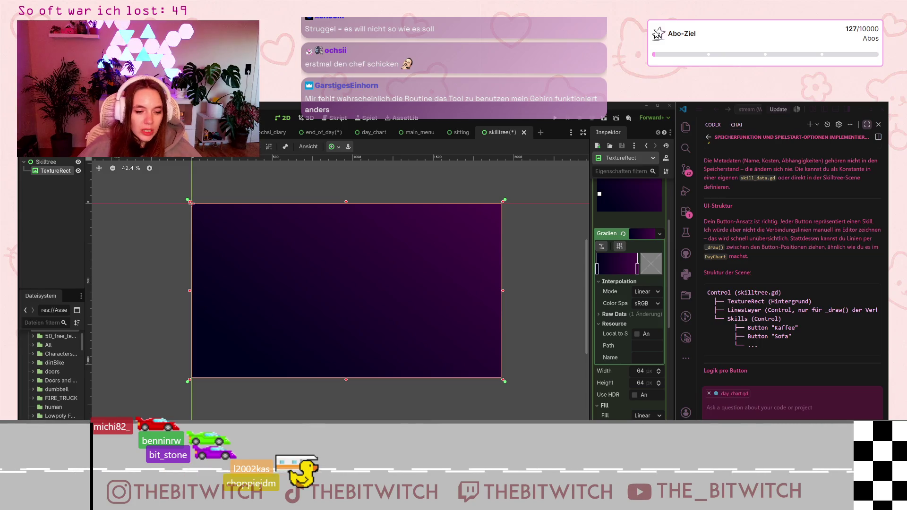
Bring the Notion notes window back in front of the editor
key(alt+Tab)
scroll(374, 337, down, 5)
scroll(374, 337, up, 3)
click(444, 154)
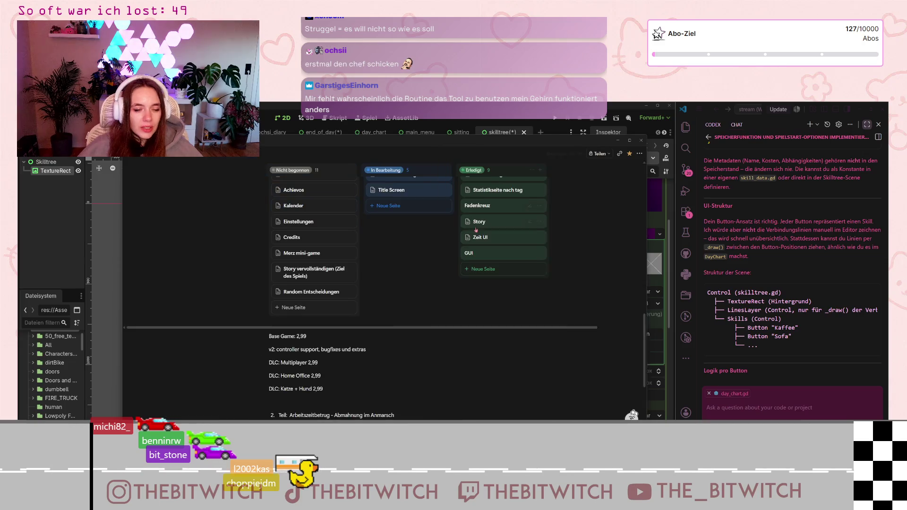
scroll(441, 311, down, 4)
scroll(443, 309, up, 15)
scroll(339, 328, up, 1)
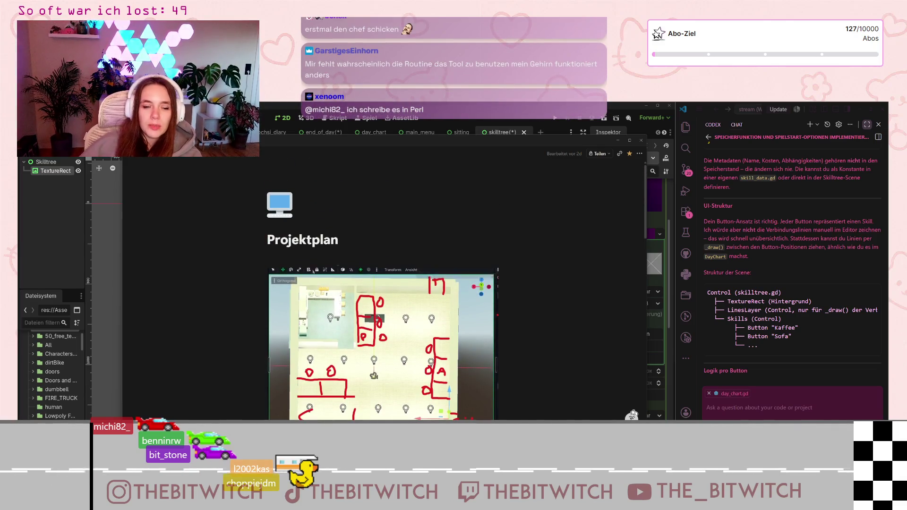
scroll(510, 335, down, 1)
scroll(510, 335, down, 12)
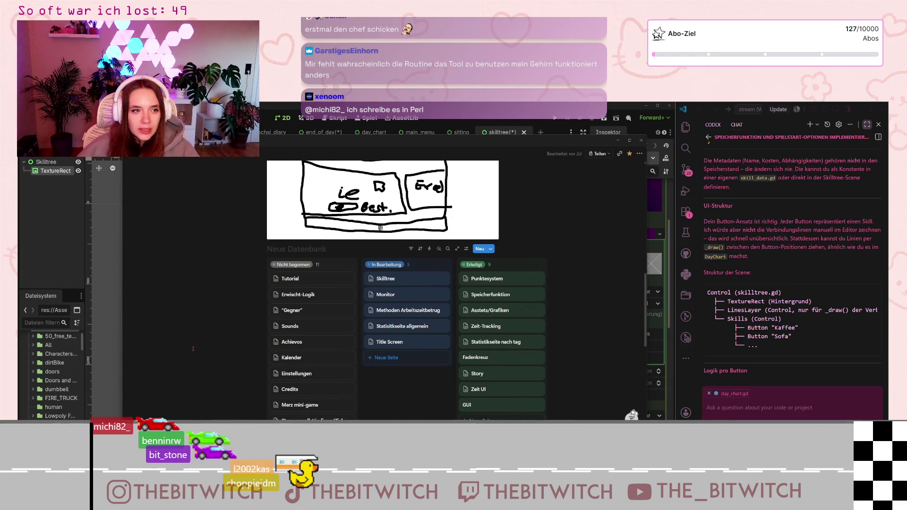
scroll(269, 333, down, 3)
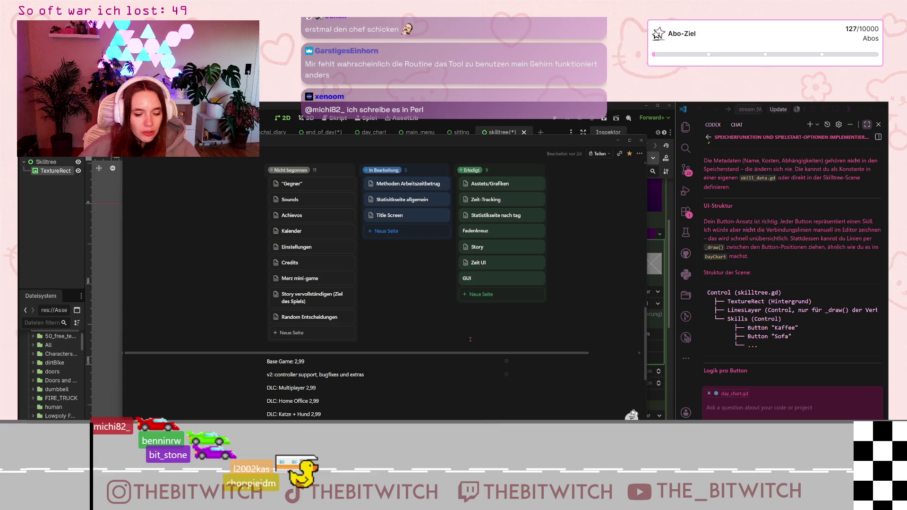
scroll(449, 319, up, 10)
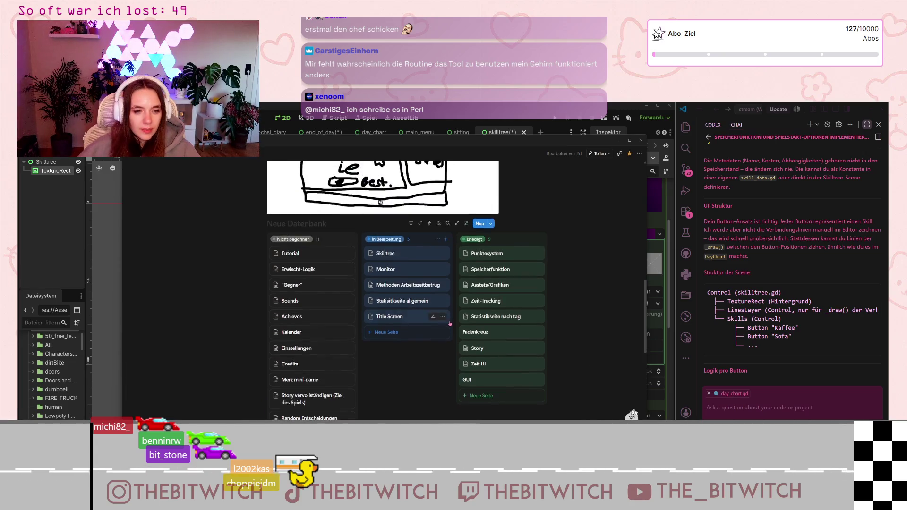
scroll(449, 327, up, 3)
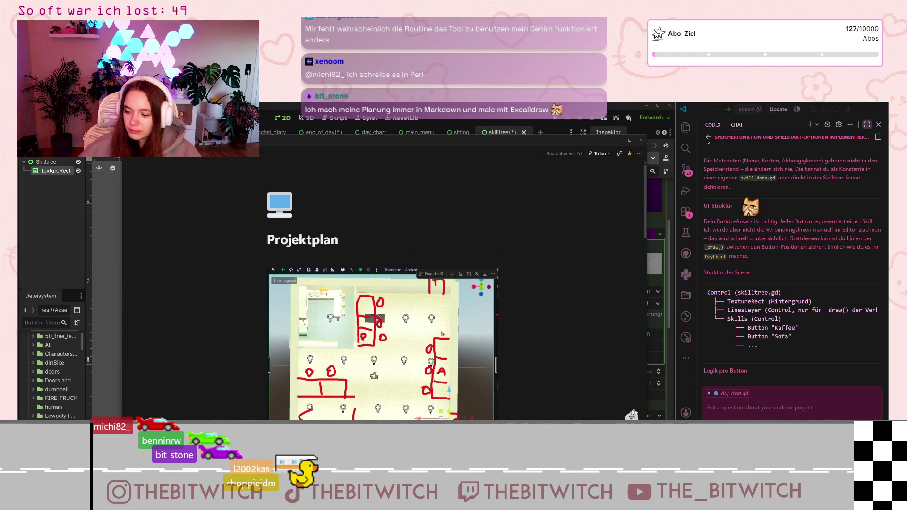
scroll(442, 334, down, 8)
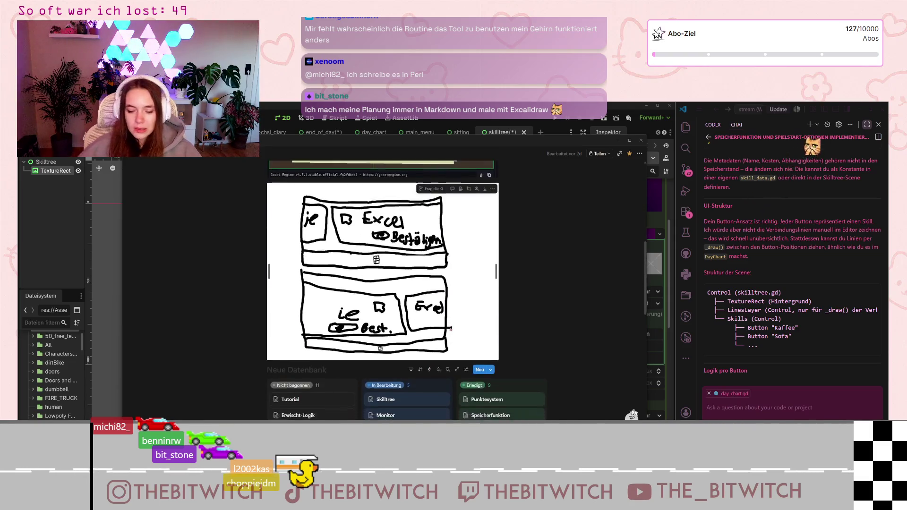
scroll(449, 329, down, 5)
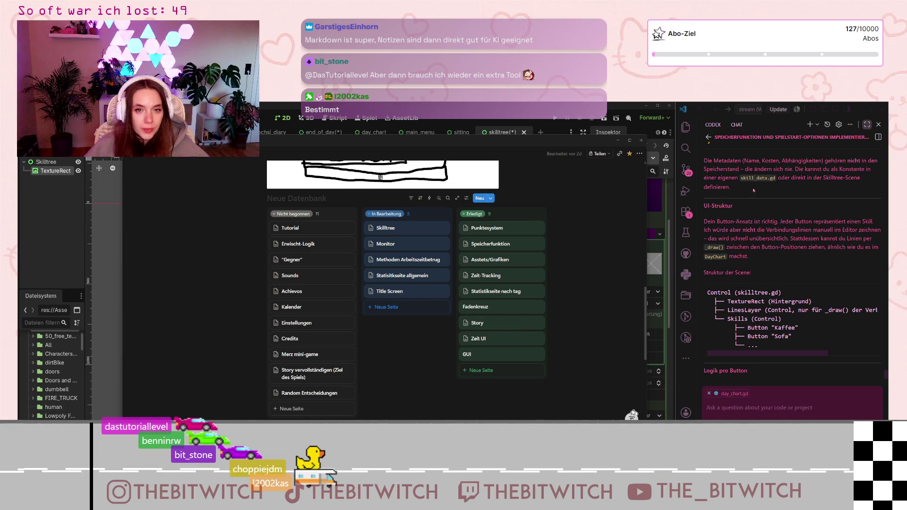
Paste the Nächster Tag button from end_of_day into the skilltree scene, directly under the Skilltree root
click(617, 142)
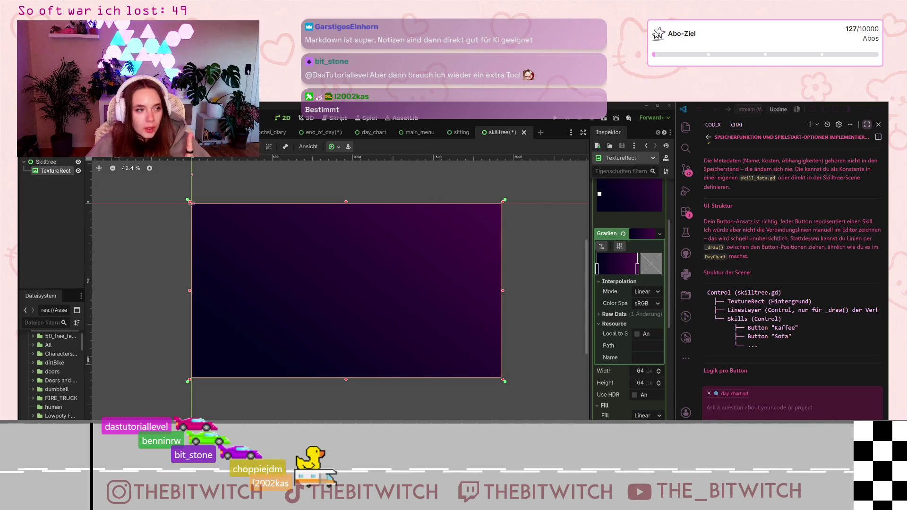
click(321, 132)
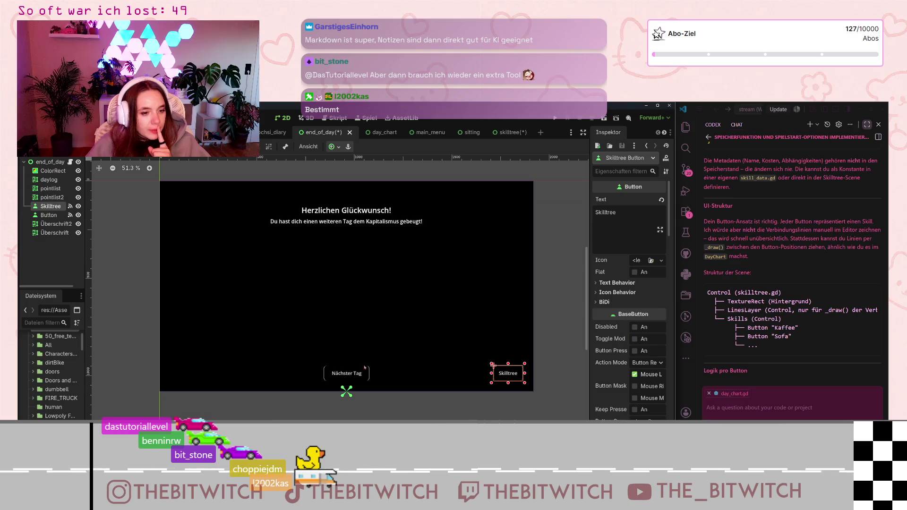
click(346, 373)
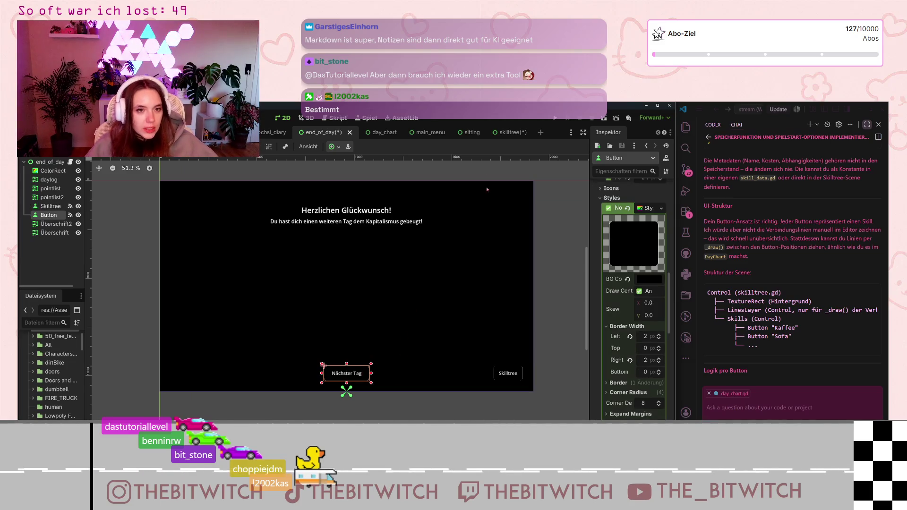
click(501, 133)
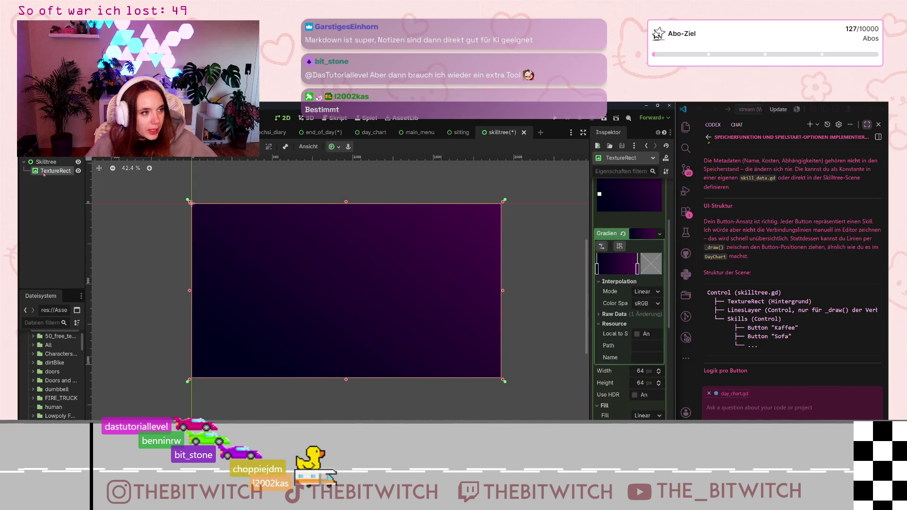
key(ctrl+v)
mouse_move(45, 181)
mouse_down()
mouse_move(47, 166)
mouse_move(35, 186)
mouse_up()
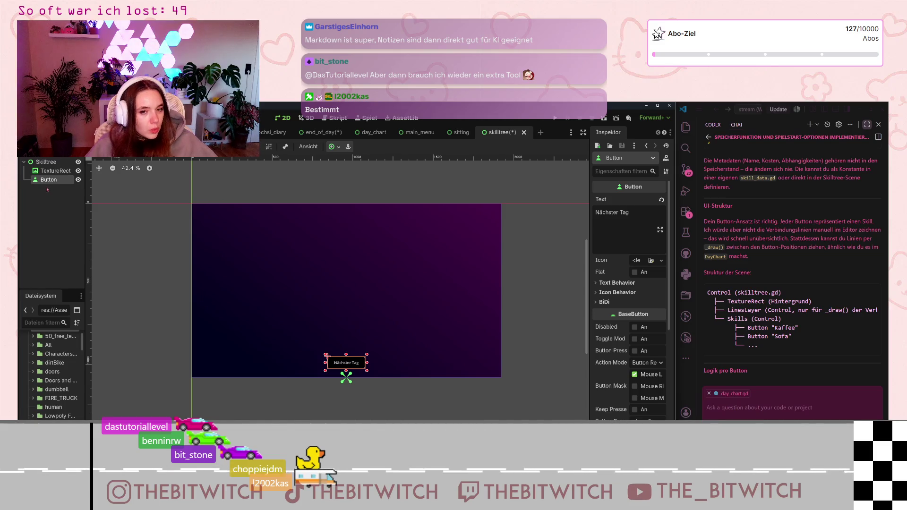
Expand the button's theme overrides and change the Normal style's background colour
scroll(614, 307, down, 5)
click(601, 331)
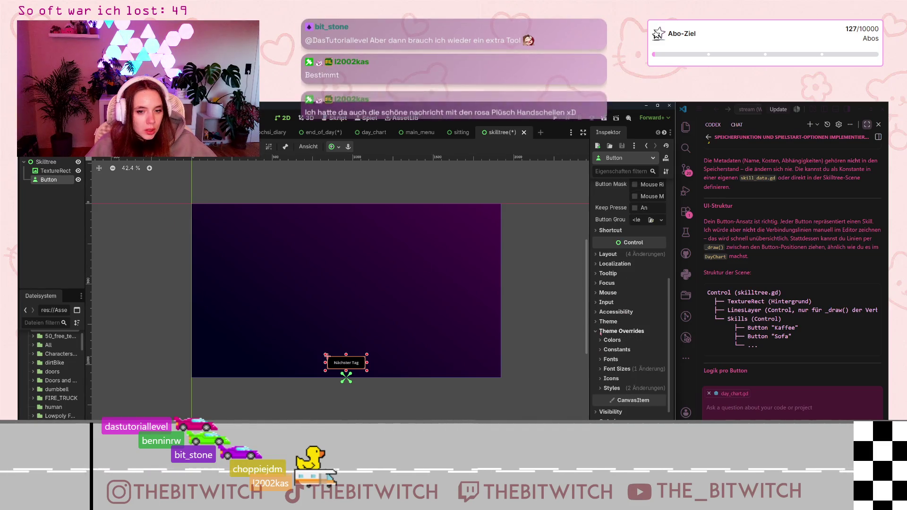
click(612, 340)
scroll(612, 362, down, 4)
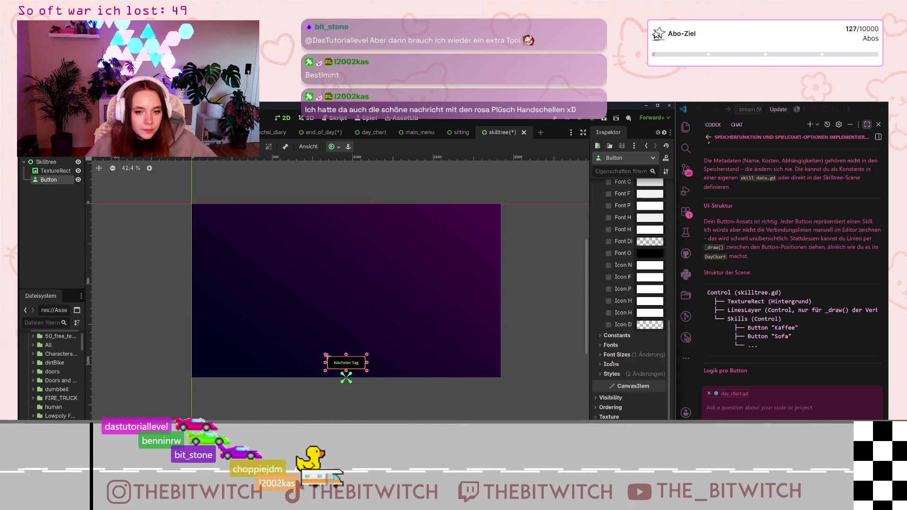
click(612, 373)
scroll(609, 363, down, 3)
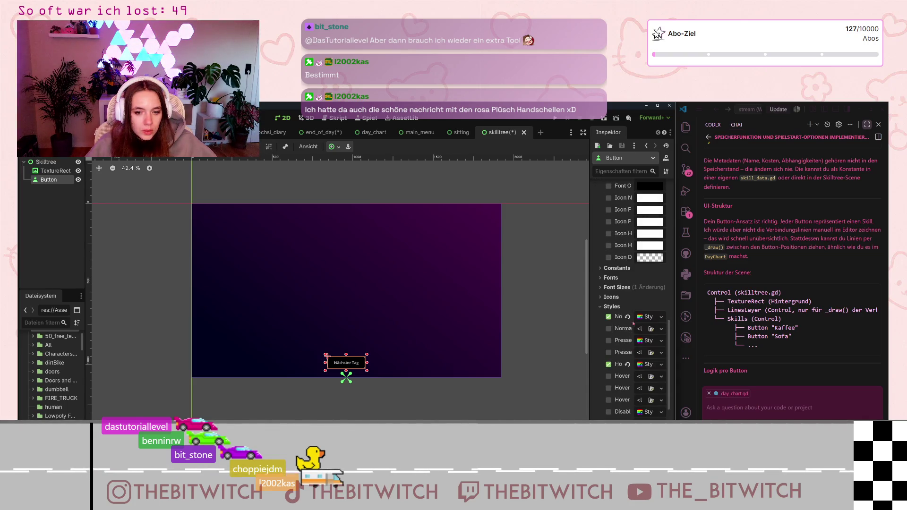
click(648, 317)
scroll(655, 321, down, 3)
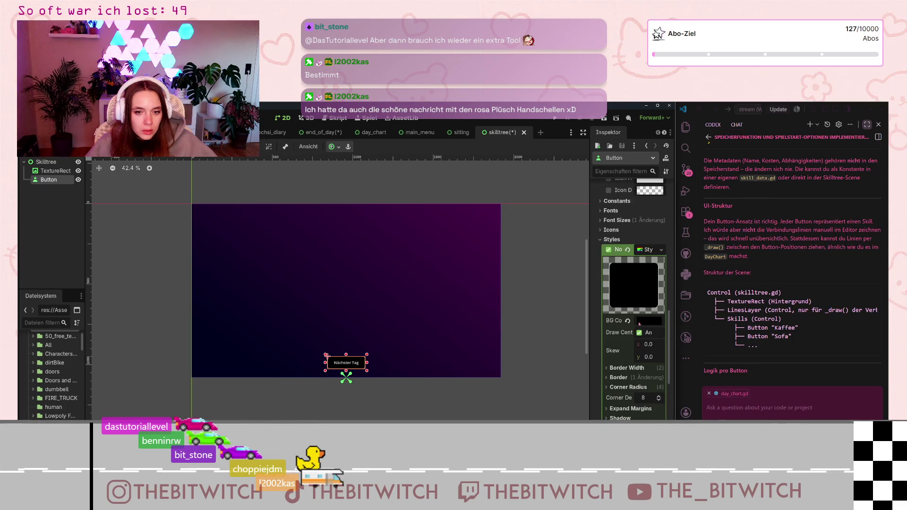
click(649, 321)
click(475, 390)
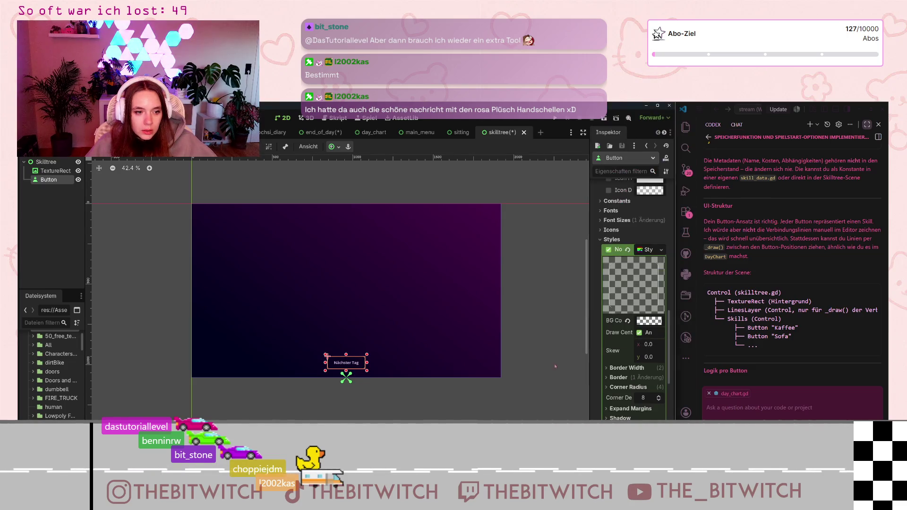
click(474, 390)
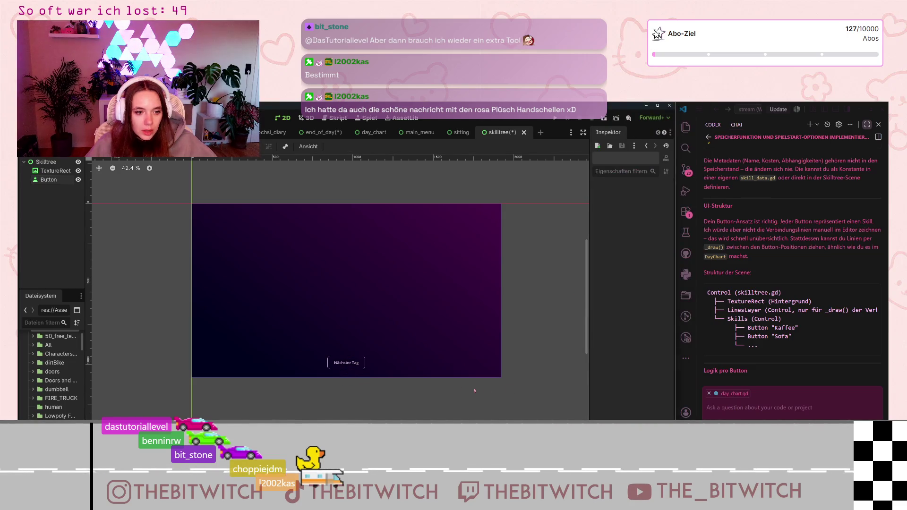
Reselect the Nächster Tag button and look through its style resource options without choosing one
click(46, 181)
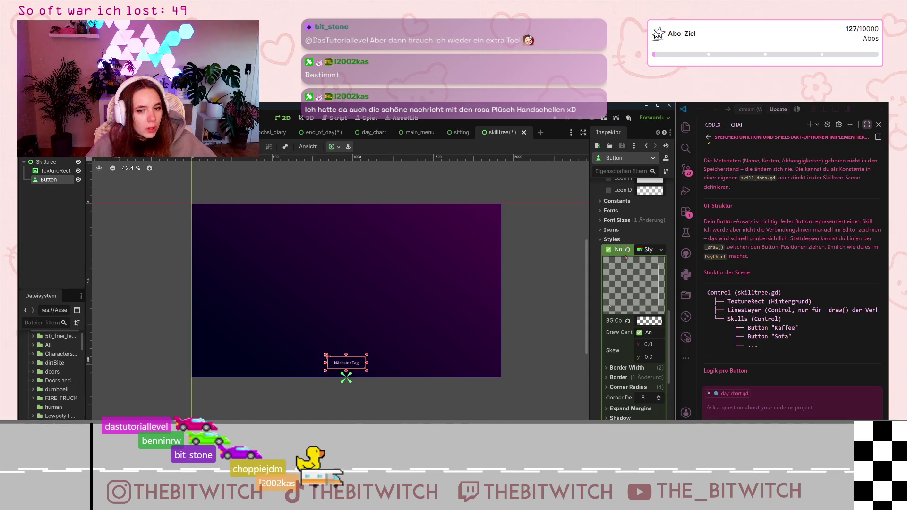
click(646, 249)
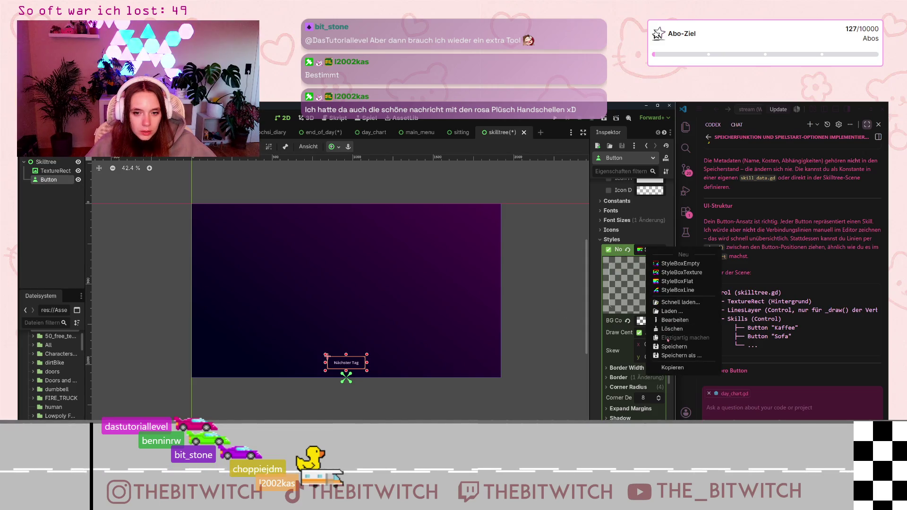
click(635, 220)
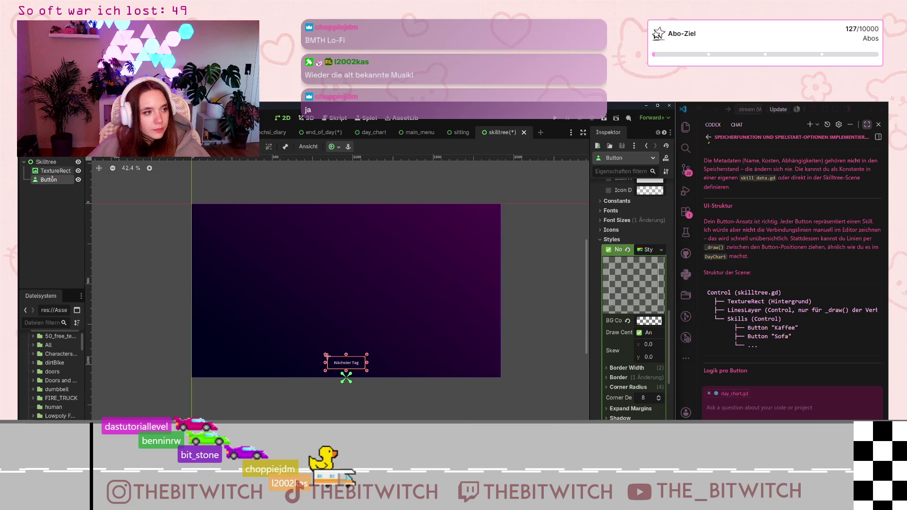
Scroll the Inspector back up with the StyleBox options dismissed
scroll(659, 272, up, 15)
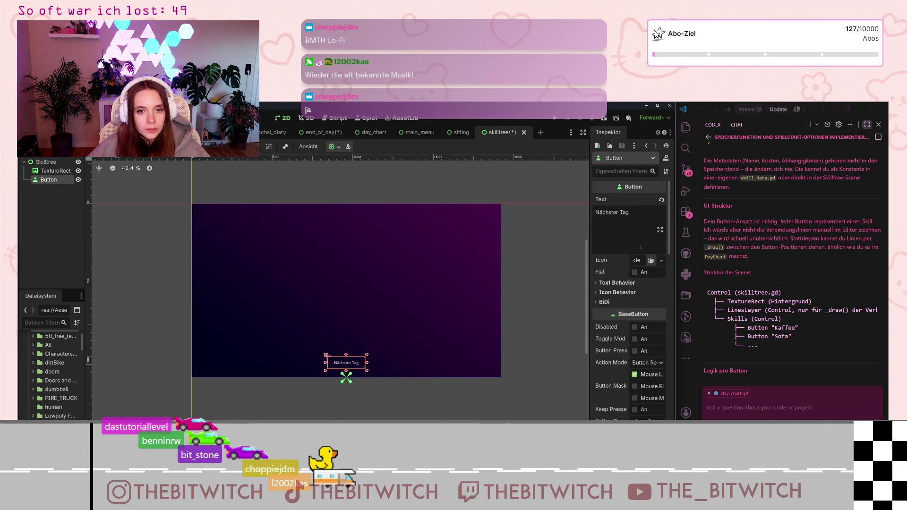
Replace the button text 'Nächster Tag' with 'Skill 1' and check the new label
drag(630, 213, 583, 211)
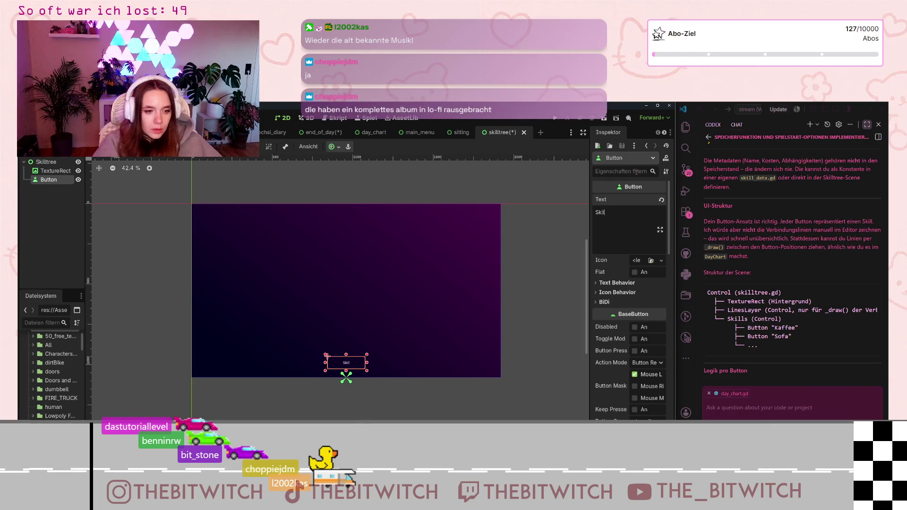
text(Skill 1)
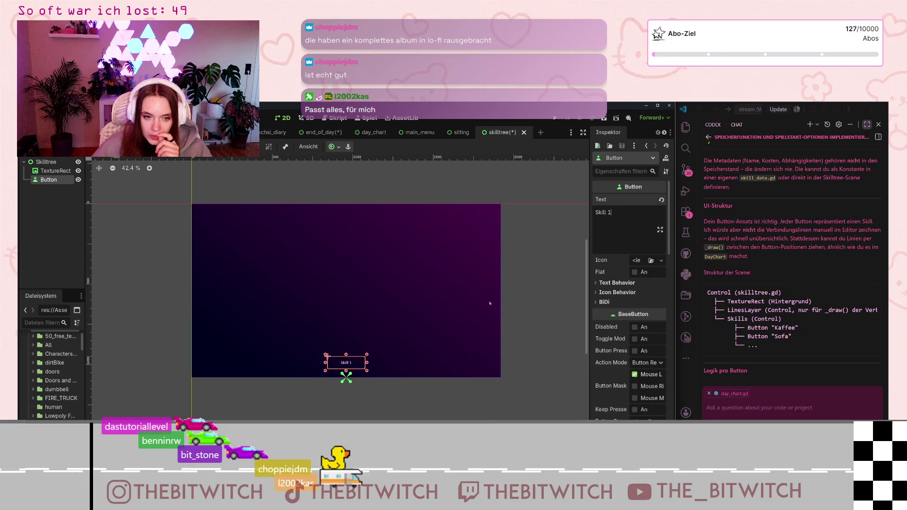
click(528, 293)
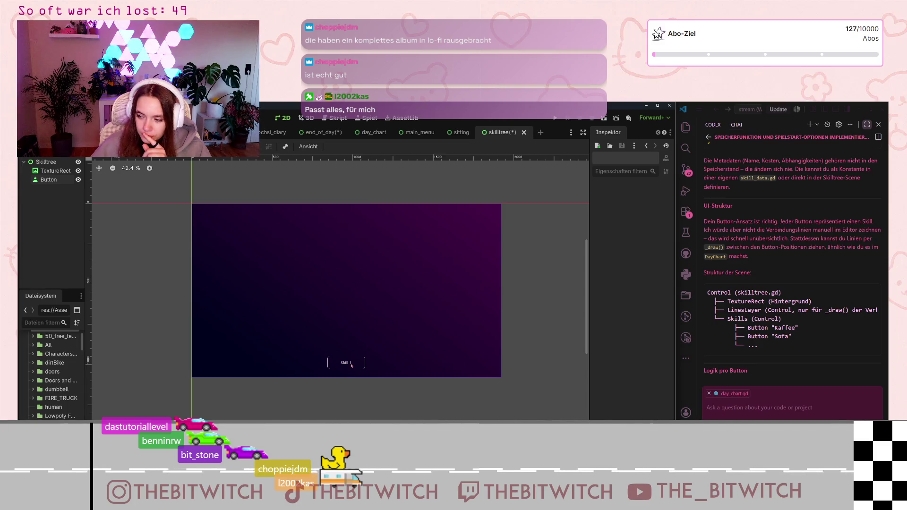
click(350, 365)
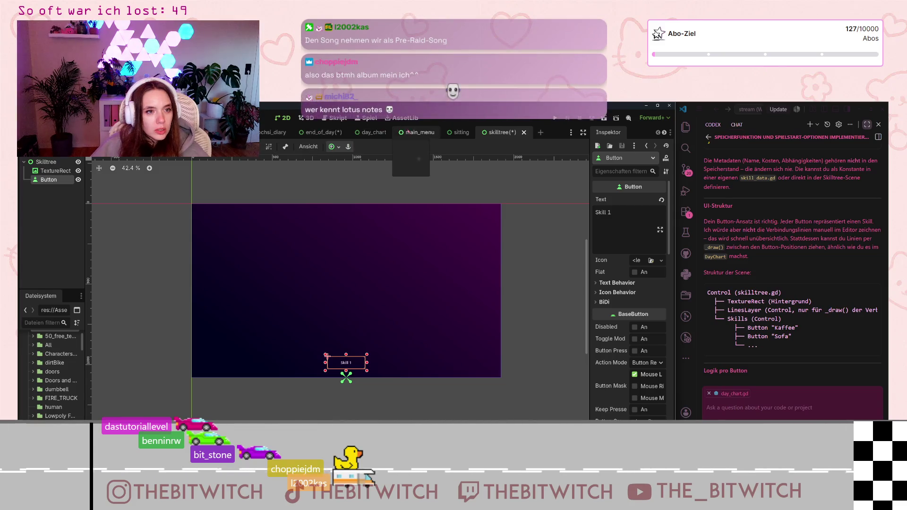
click(351, 136)
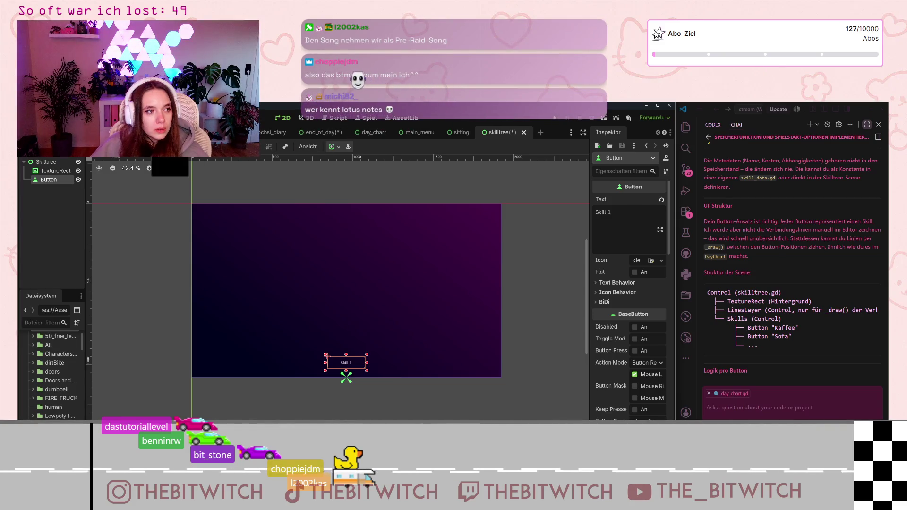
Paste the 'ESC: Beenden' EscLabel from the menu scene into the skilltree scene
click(57, 189)
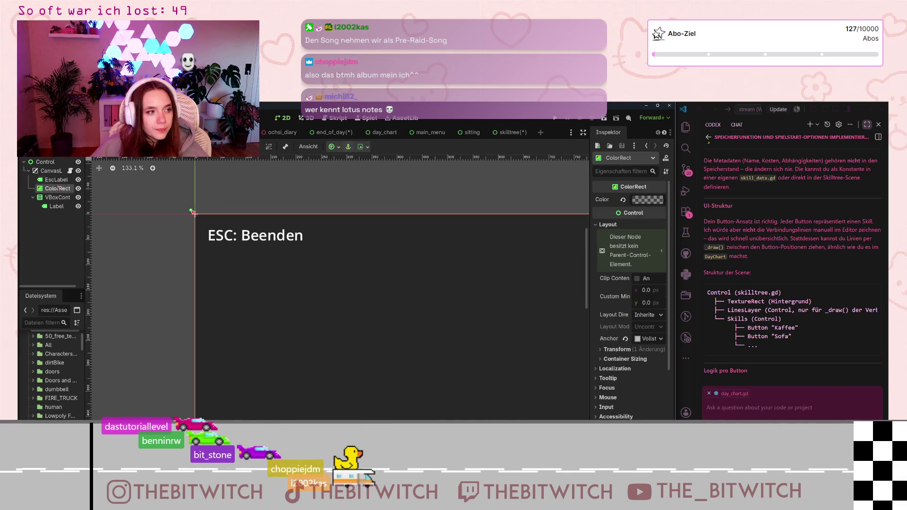
click(499, 134)
key(ctrl+shift+v)
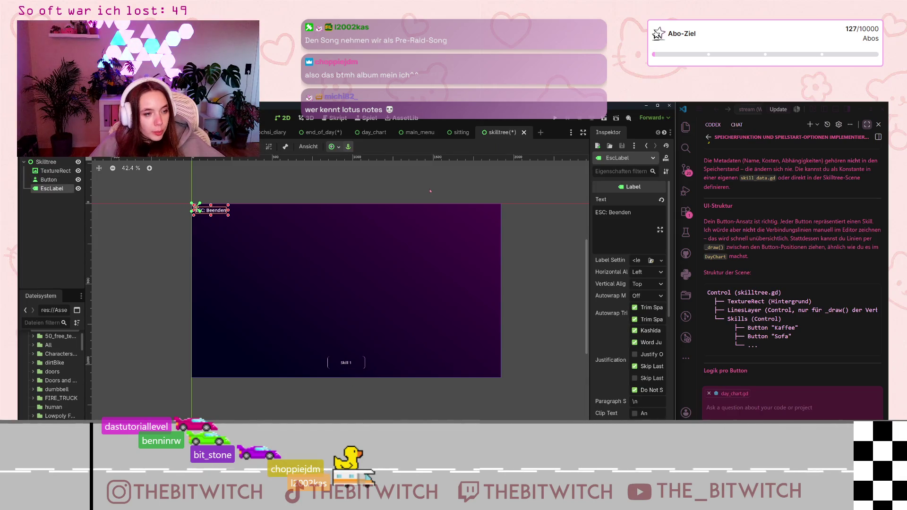
click(406, 201)
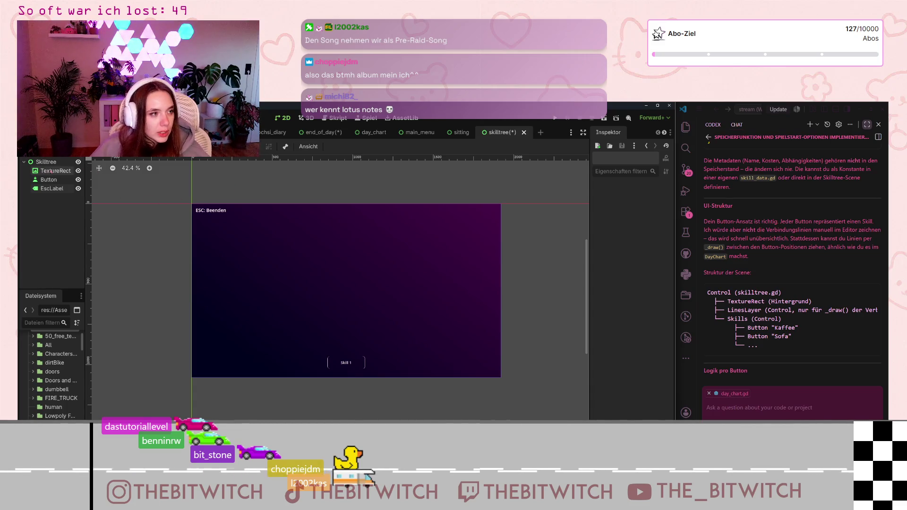
Attach a new skilltree.gd script to the Skilltree root node
click(66, 161)
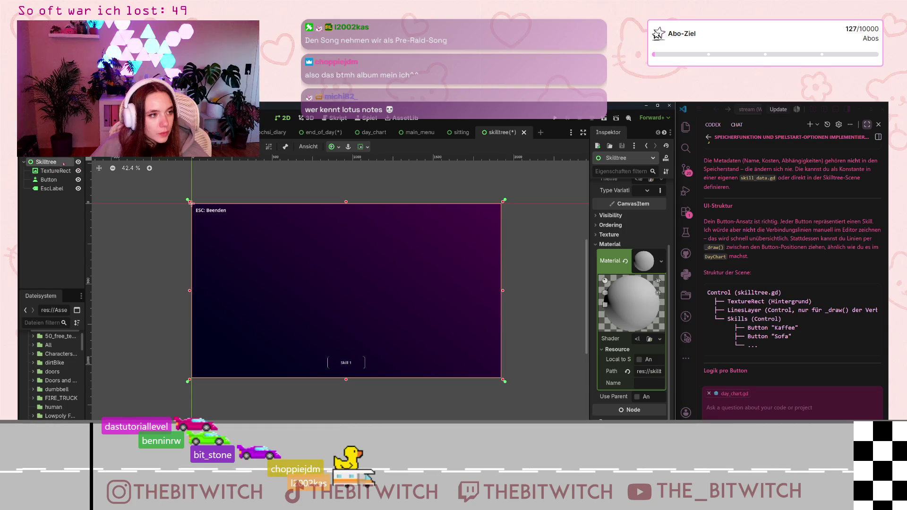
click(415, 344)
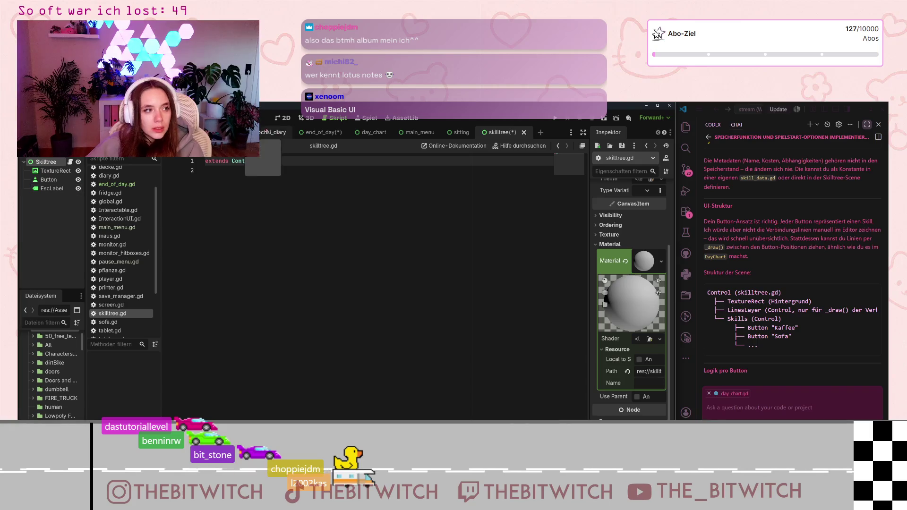
click(321, 133)
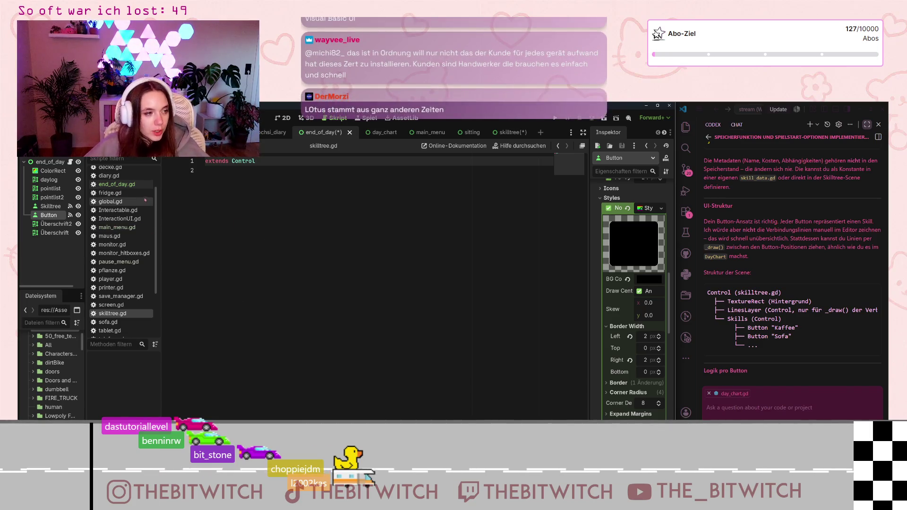
click(505, 133)
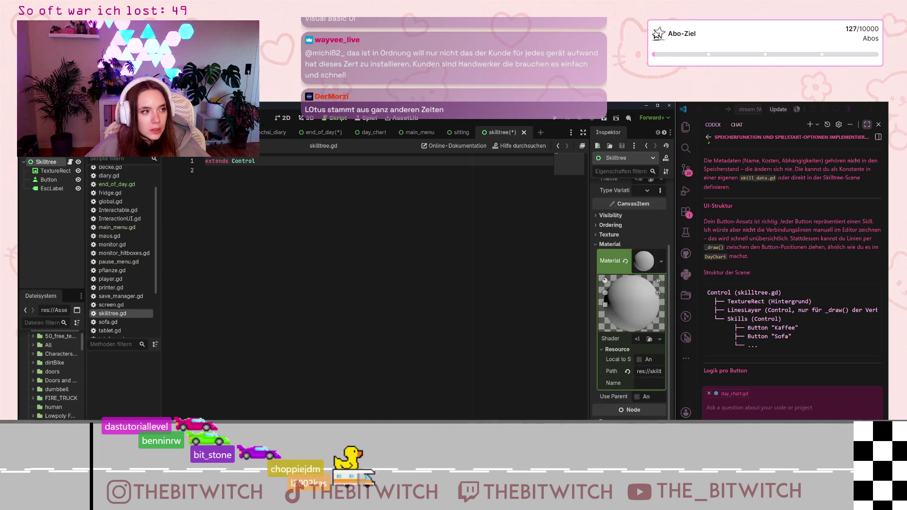
Instance skilltree.tscn as a child of end_of_day and hide it with its eye icon
click(305, 131)
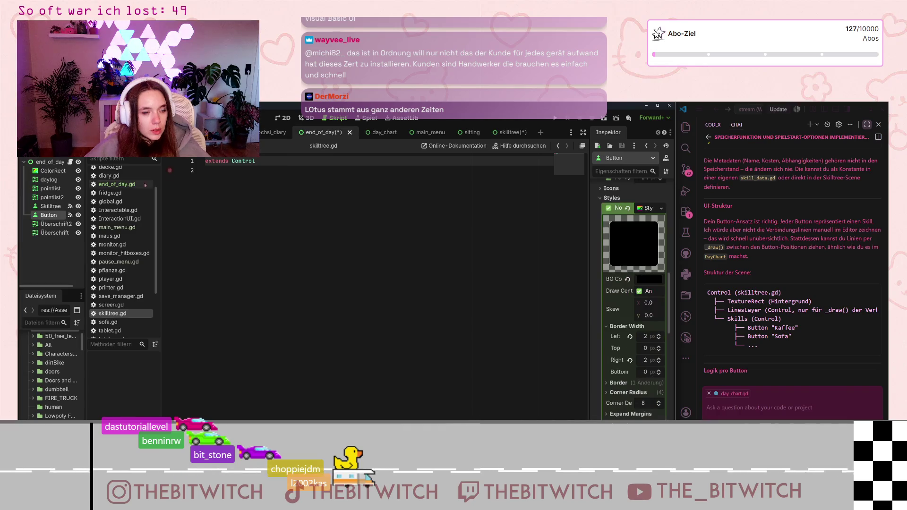
right_click(39, 243)
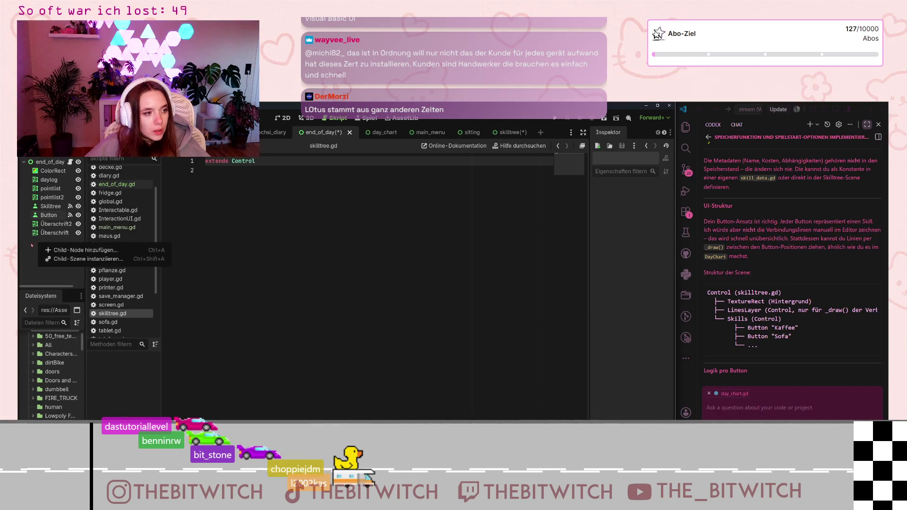
click(88, 259)
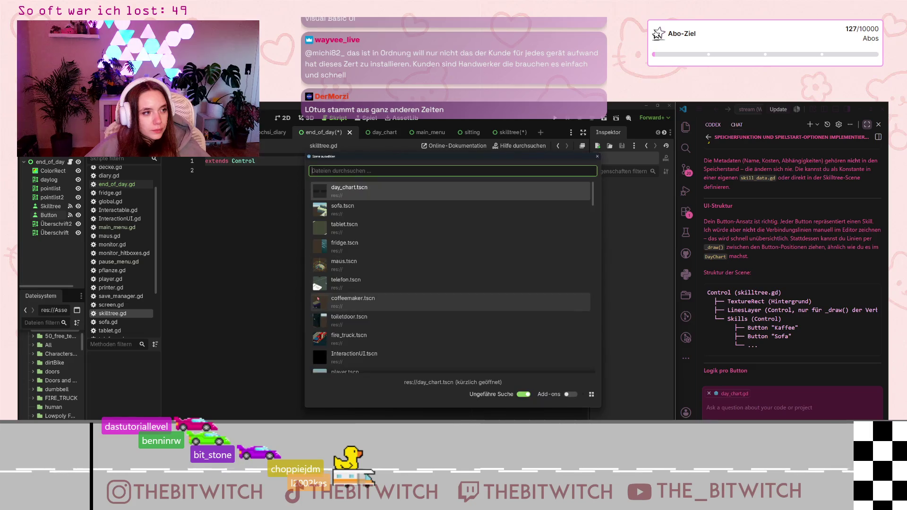
scroll(356, 261, down, 1)
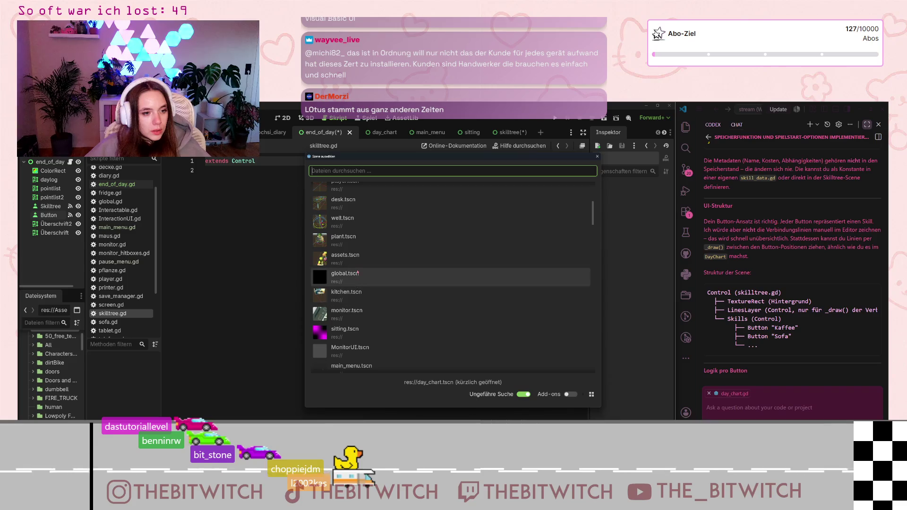
scroll(361, 302, down, 5)
key(Return)
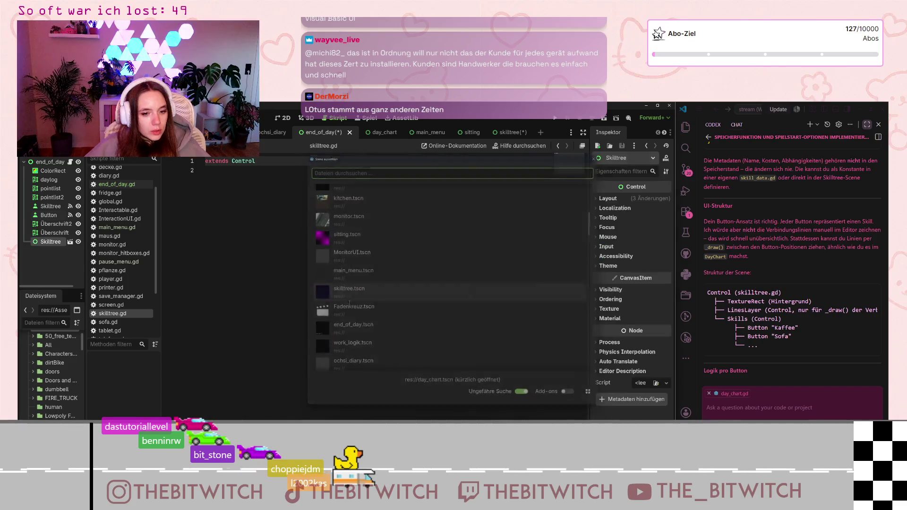
click(78, 242)
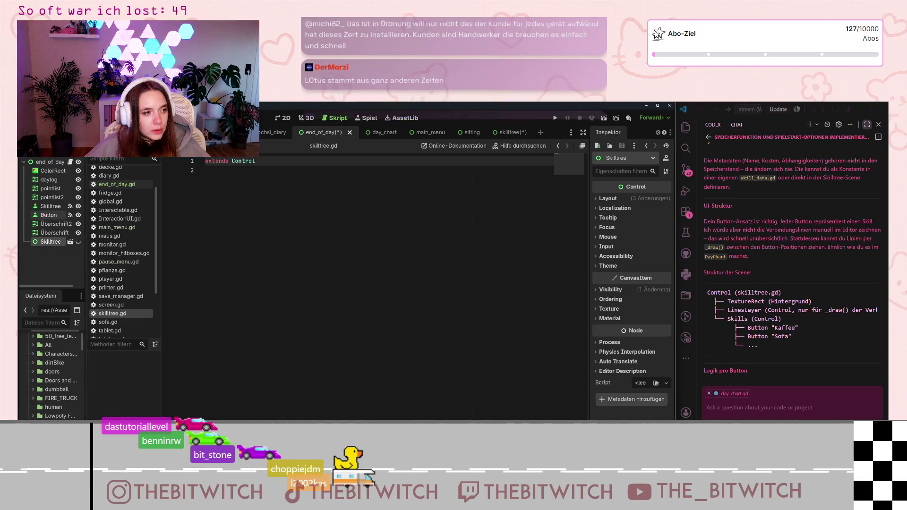
Replace line 51's change_scene_to_file call in end_of_day.gd with Skilltree.show()
click(70, 162)
scroll(321, 398, down, 1)
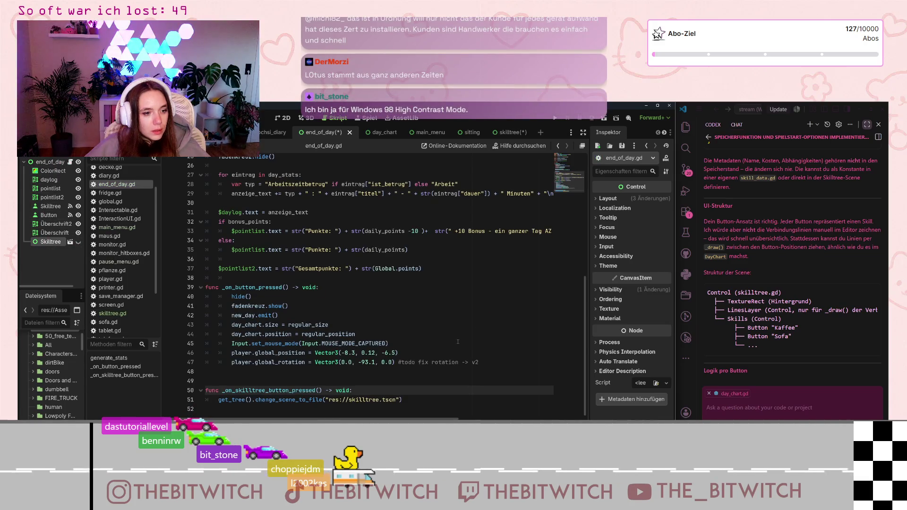
drag(402, 399, 219, 400)
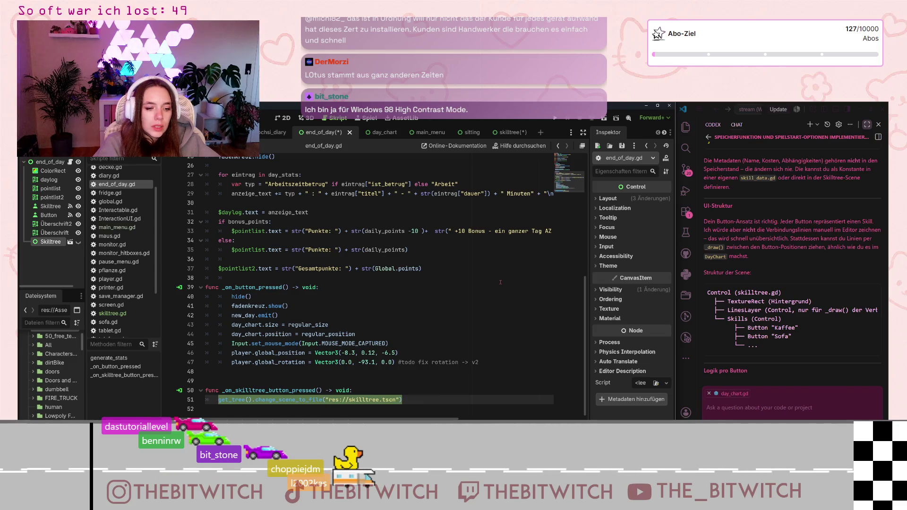
text(Skilltree.show)
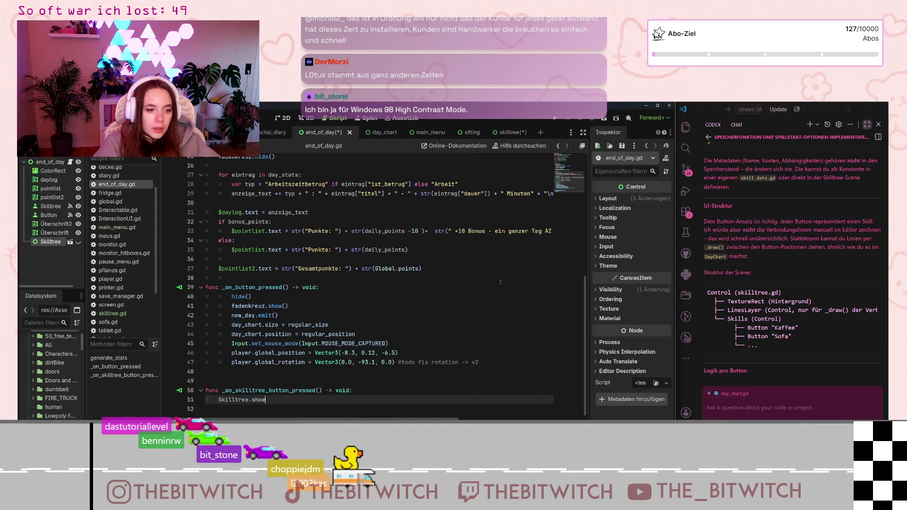
text(())
click(466, 261)
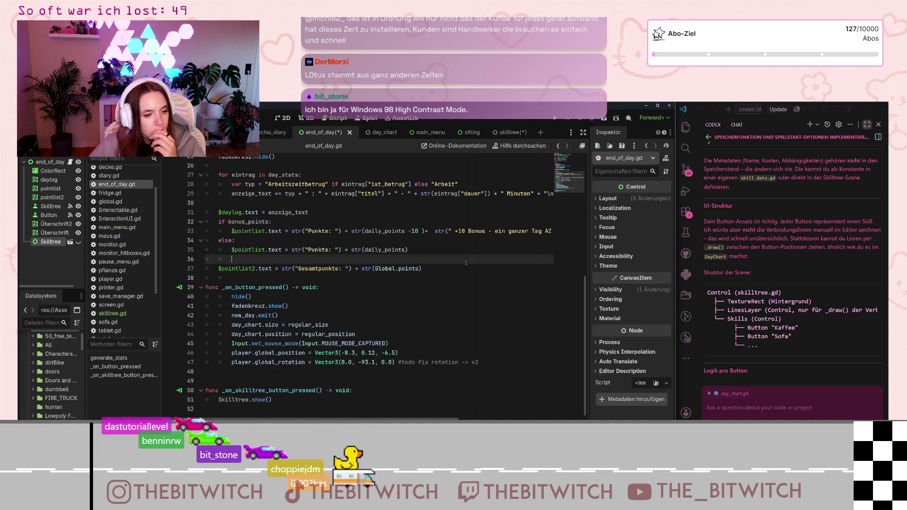
scroll(296, 385, up, 8)
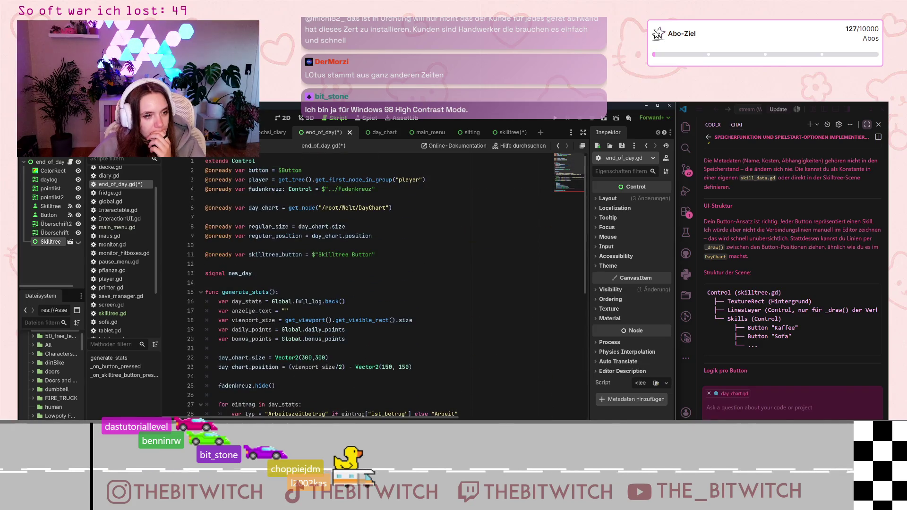
click(387, 257)
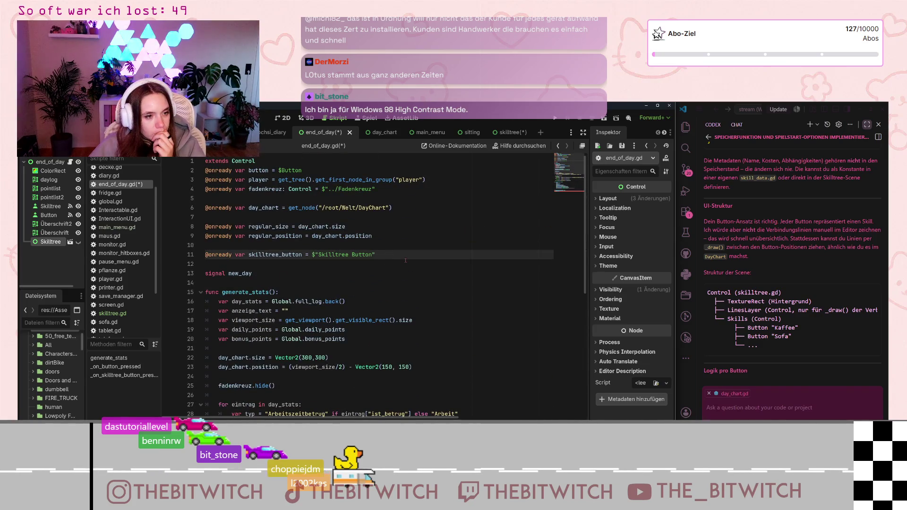
key(Return)
key(Return)
text(@onready var)
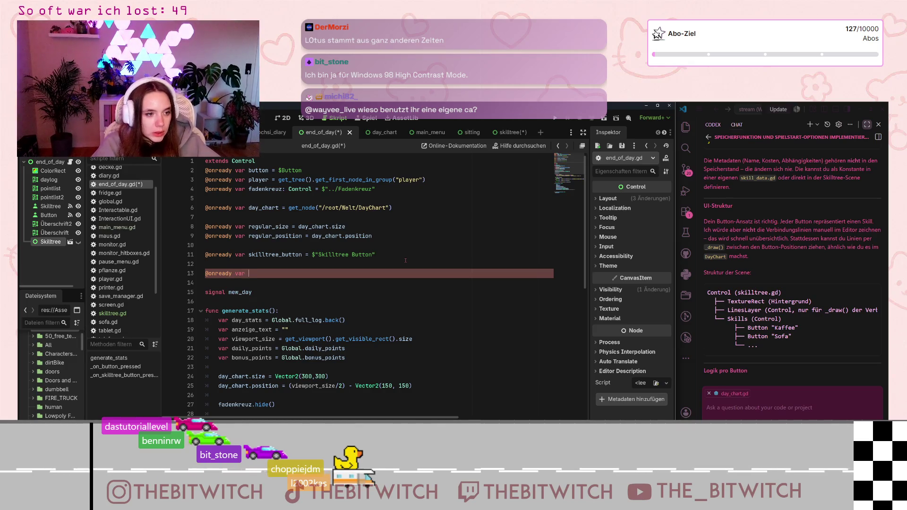
text( ski)
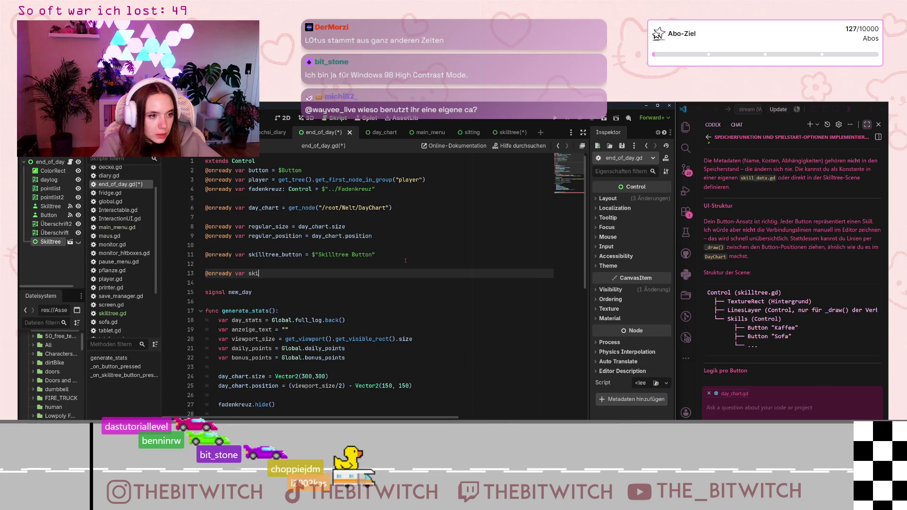
text(lltree)
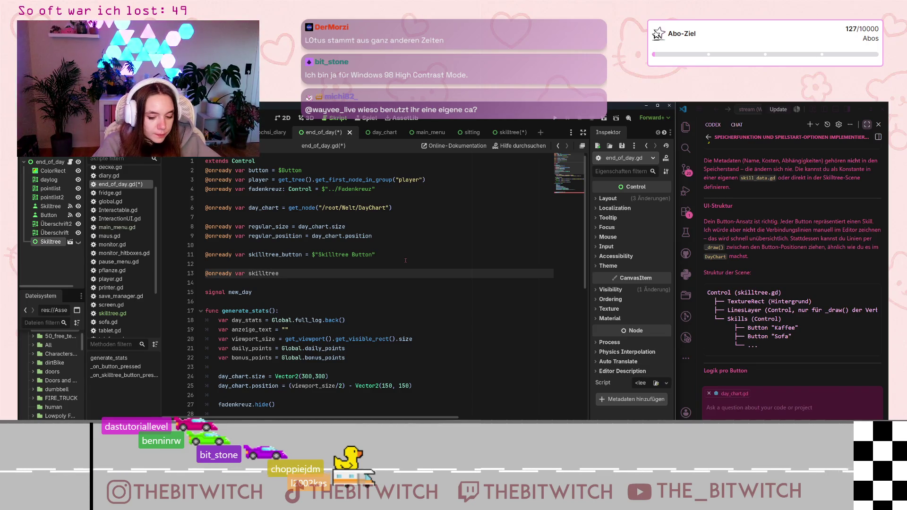
text( = $)
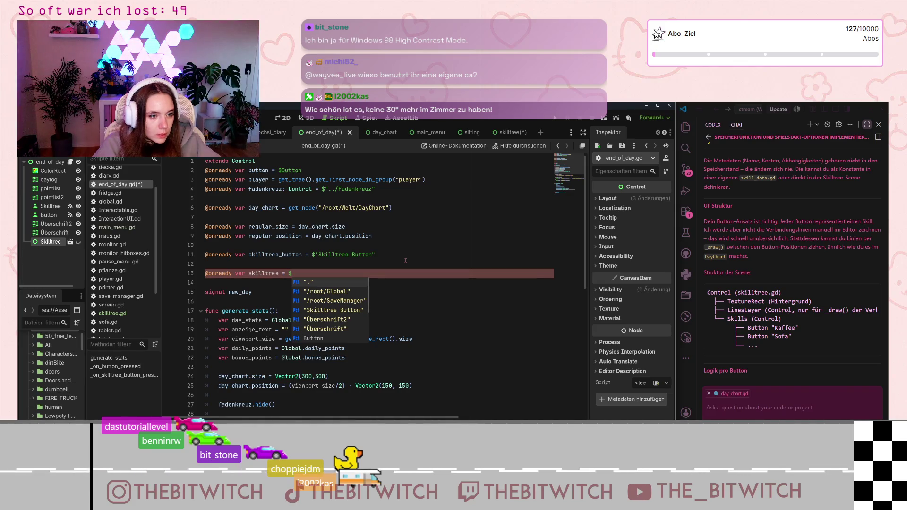
text("Ski)
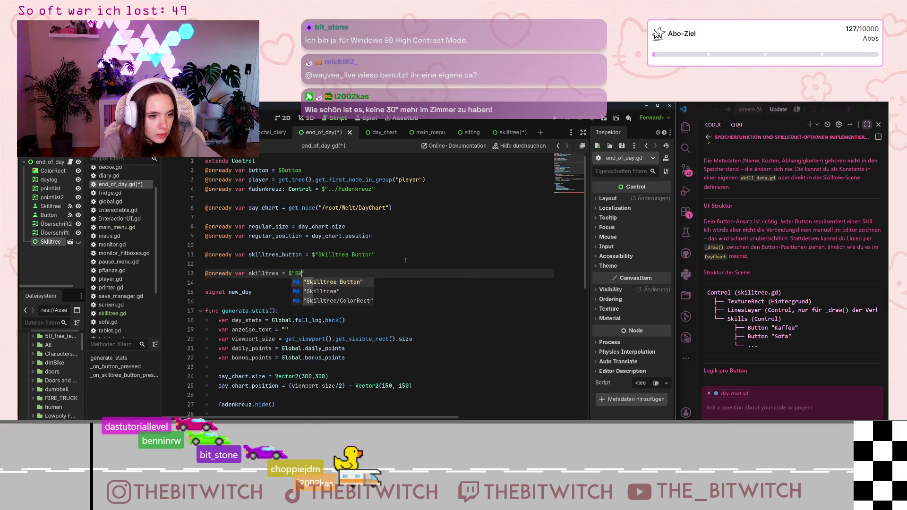
key(Down)
key(Return)
scroll(408, 251, down, 3)
scroll(411, 239, down, 6)
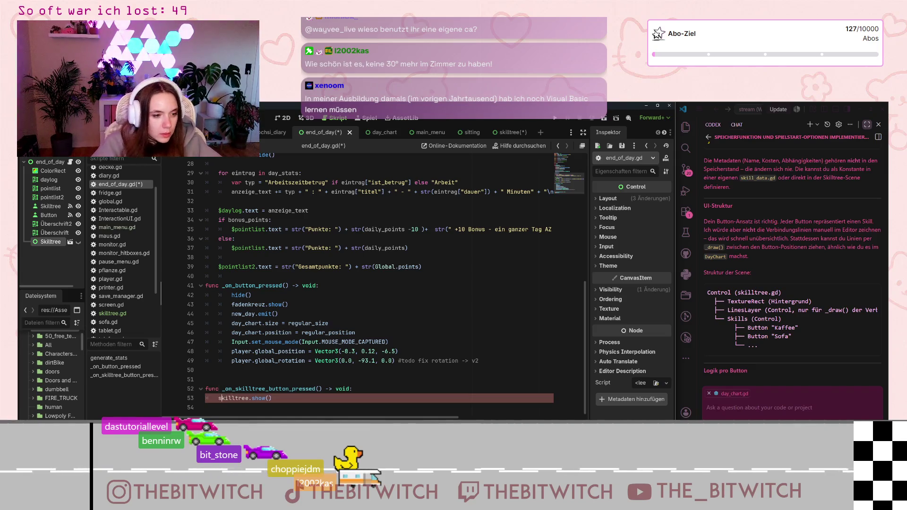
Save end_of_day.gd with Ctrl+S and look over the script
click(459, 332)
key(ctrl+s)
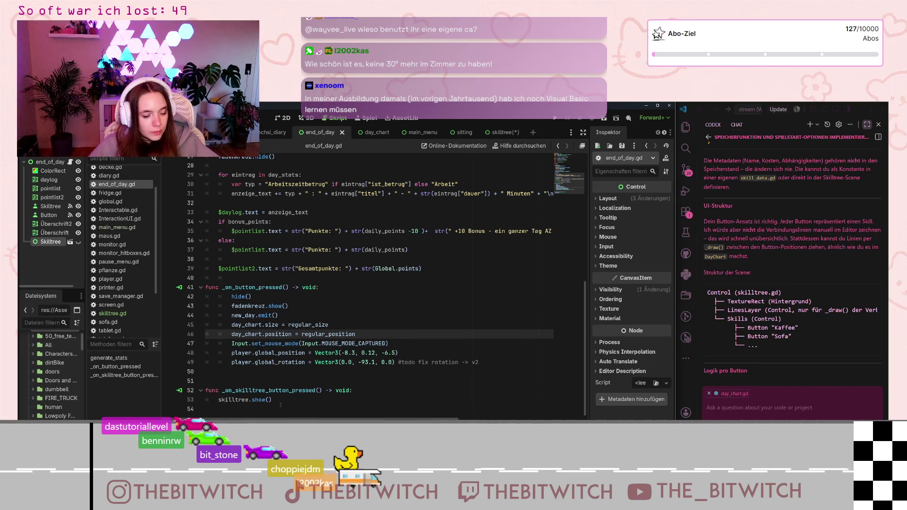
scroll(316, 379, up, 3)
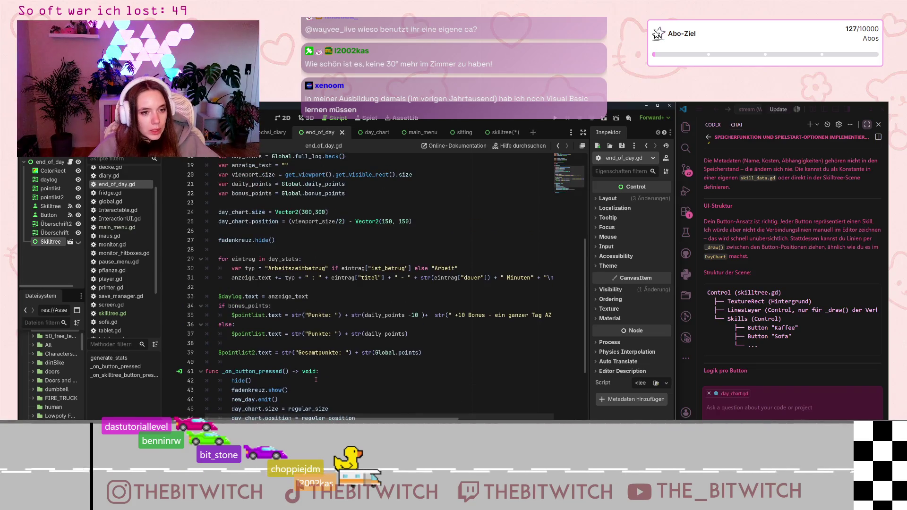
scroll(316, 379, up, 4)
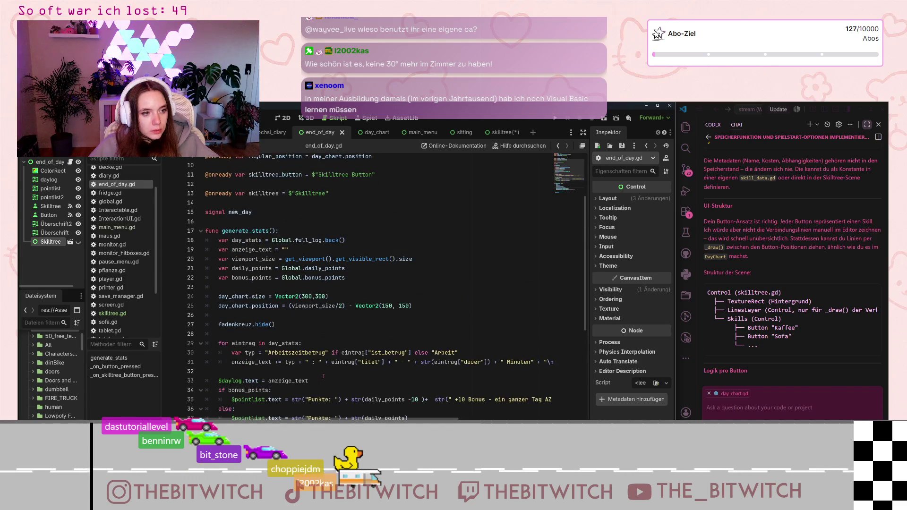
scroll(340, 374, down, 4)
scroll(340, 373, up, 6)
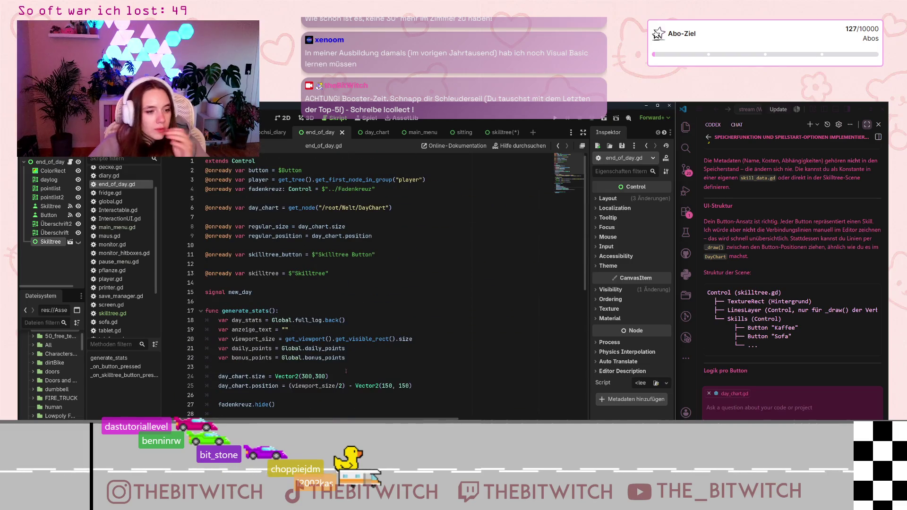
mouse_move(338, 322)
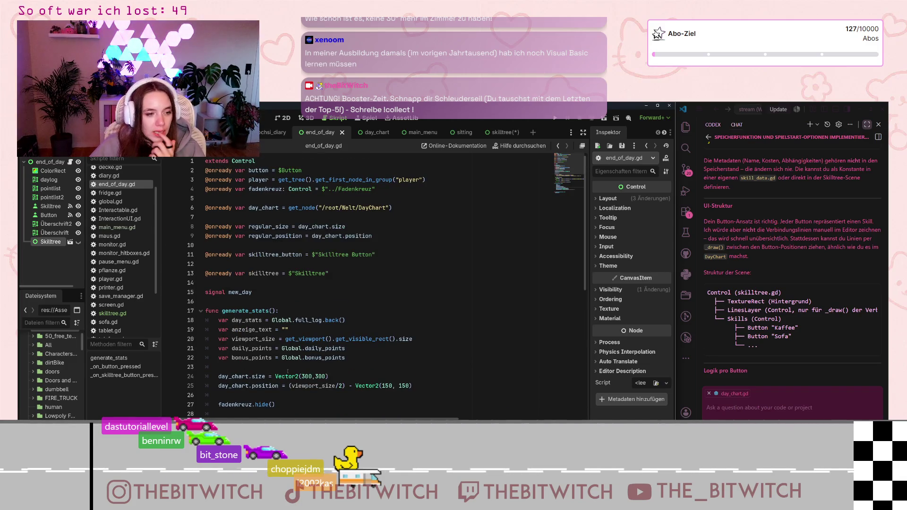
mouse_move(293, 354)
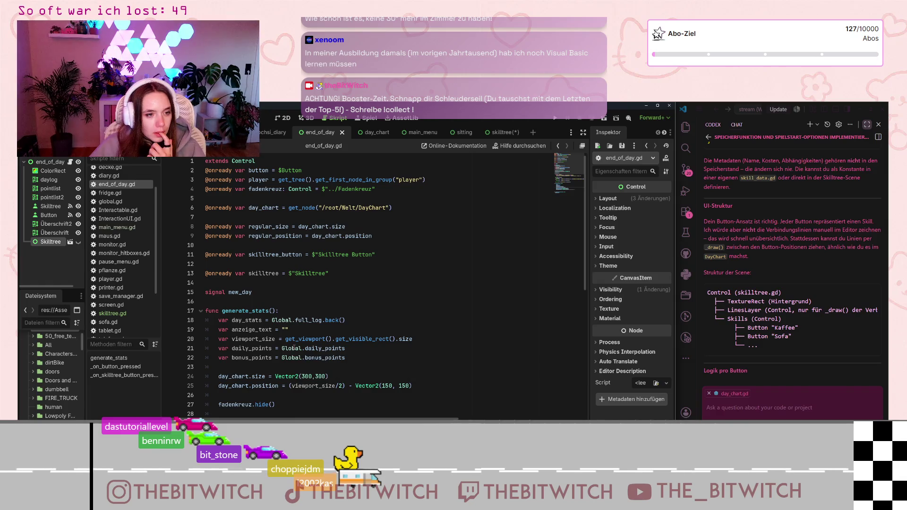
scroll(294, 348, down, 9)
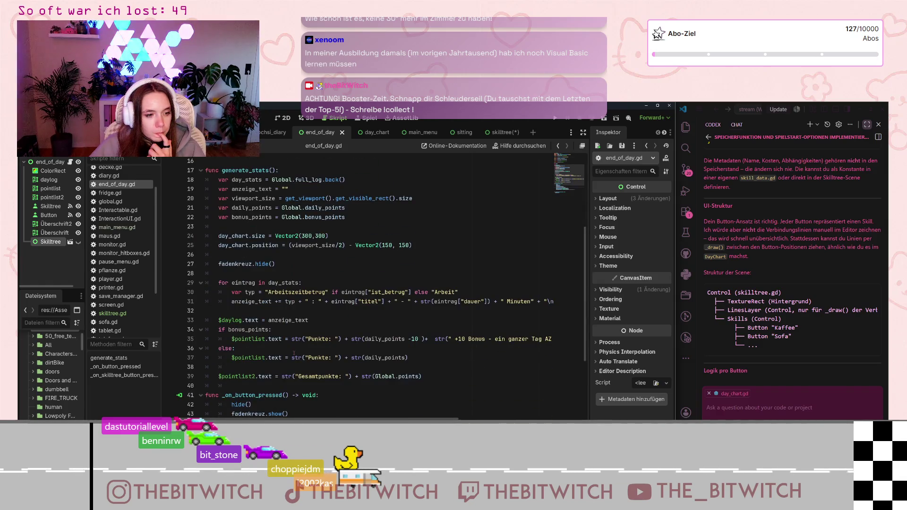
Under the handler, begin an 'if skilltreee.show() and' condition, then switch to global.gd
click(278, 409)
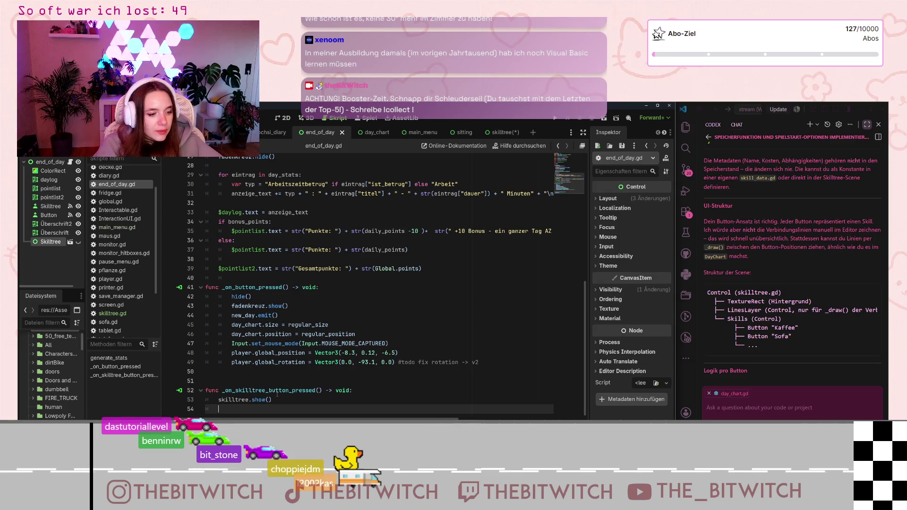
text(if s)
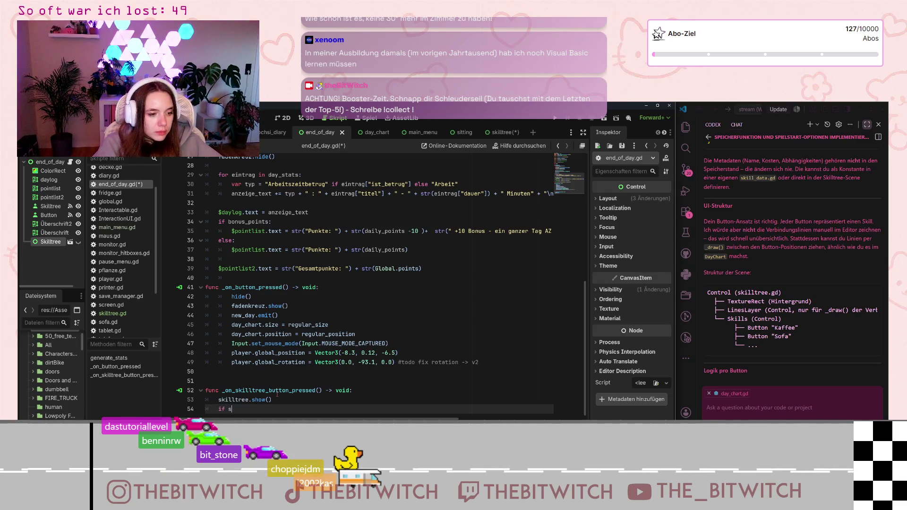
text(killtreee)
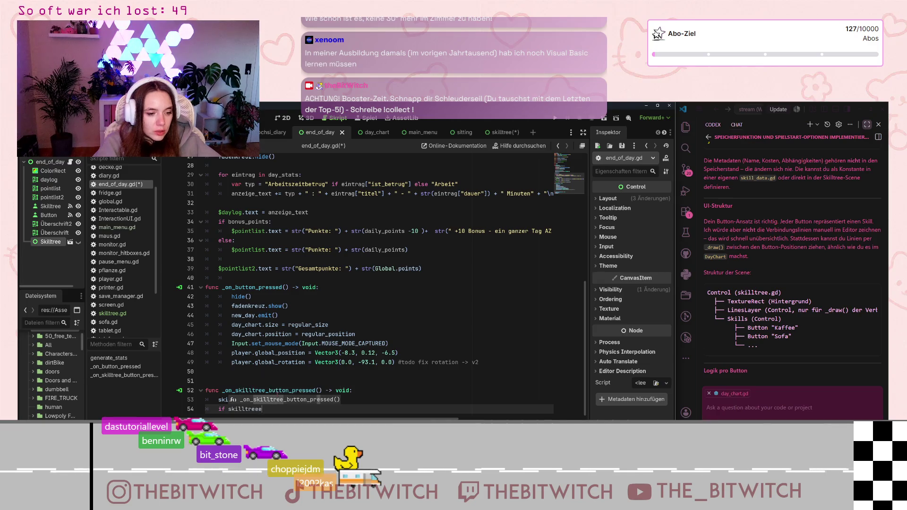
text(.sho)
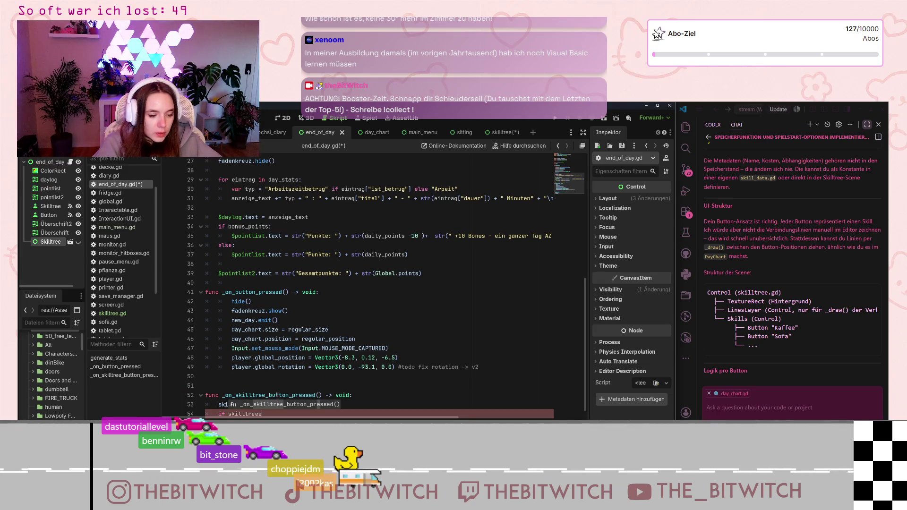
text(w)
key(Return)
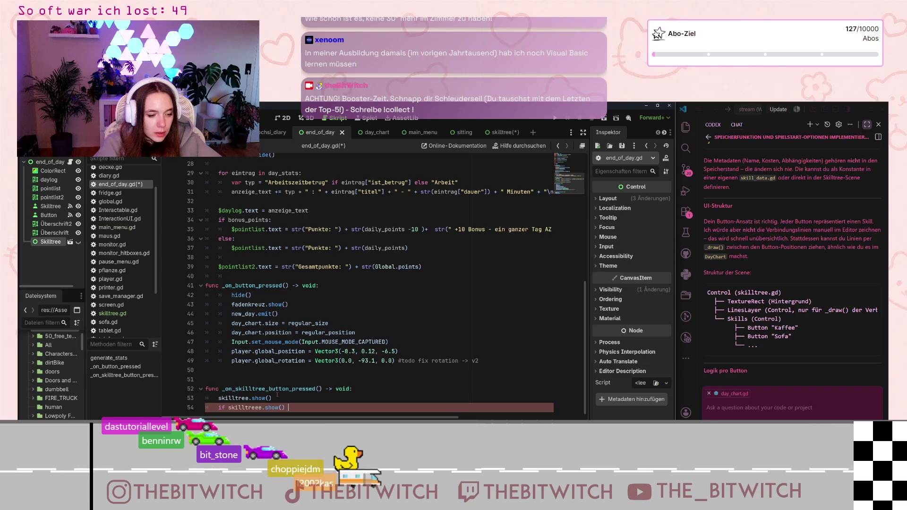
text(d)
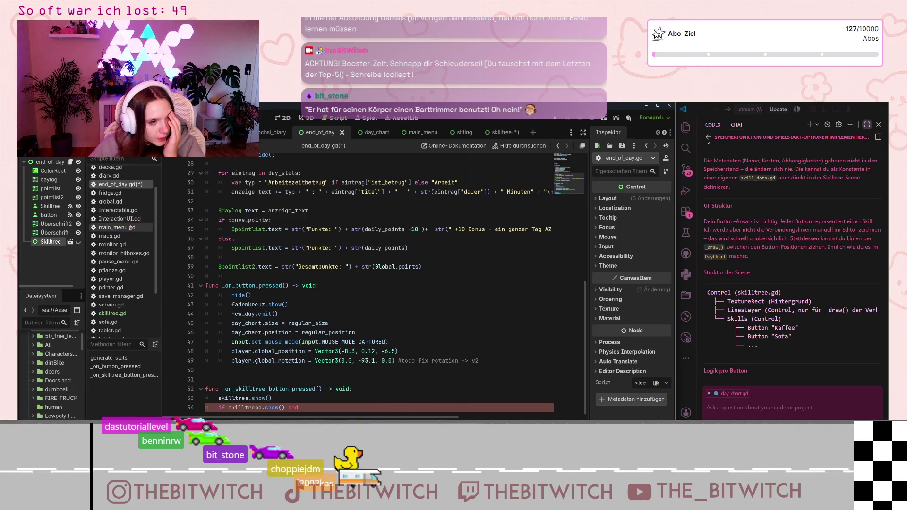
click(114, 201)
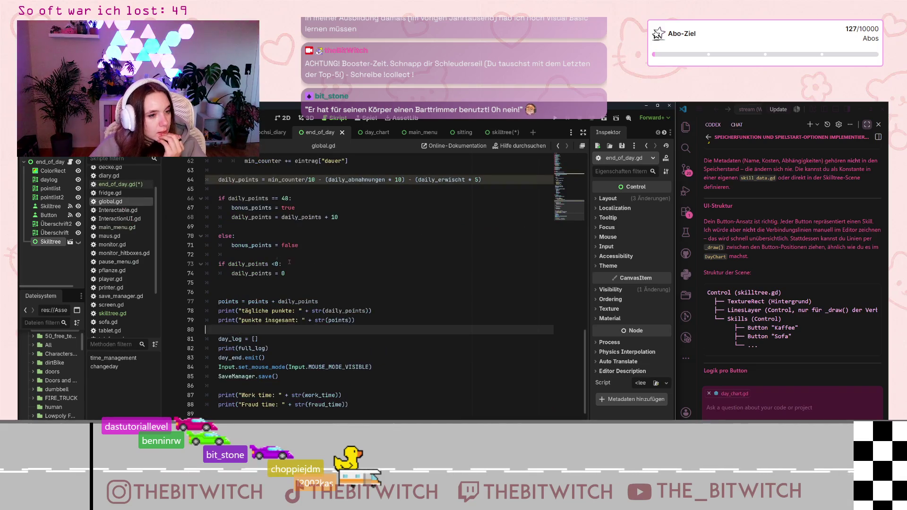
Browse the Scripts list, briefly view player.gd, and return to end_of_day.gd
scroll(348, 321, up, 10)
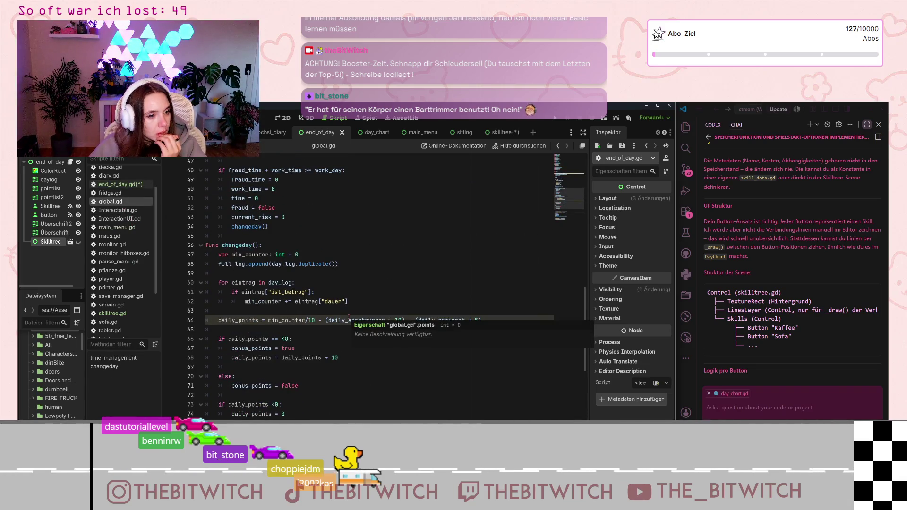
scroll(327, 317, up, 5)
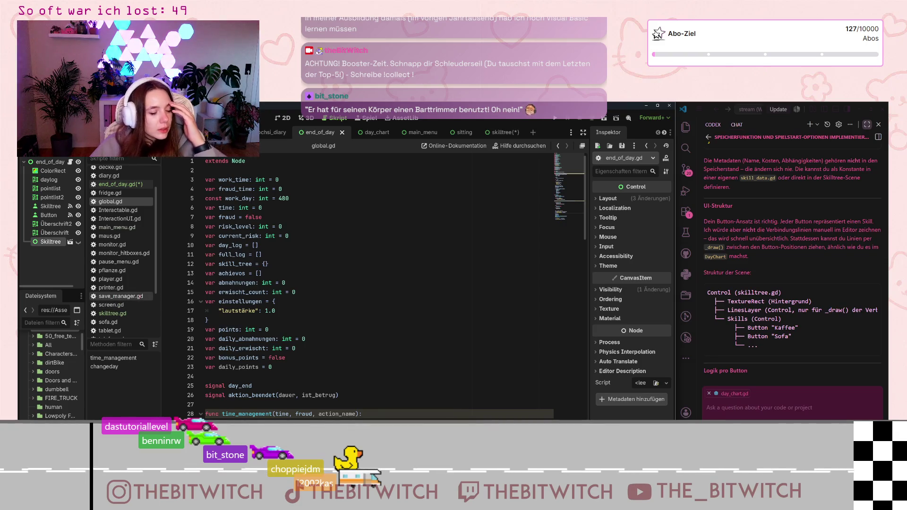
scroll(137, 248, down, 2)
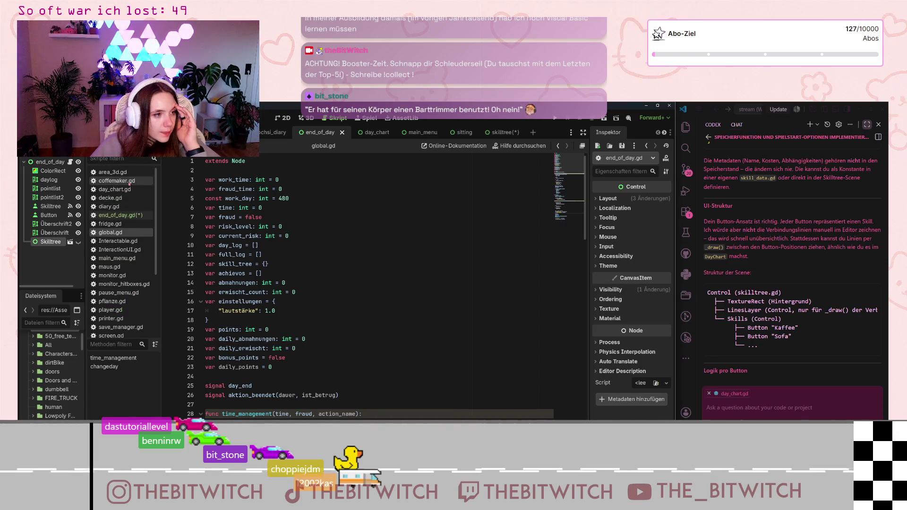
scroll(124, 254, down, 2)
scroll(123, 250, up, 1)
click(122, 233)
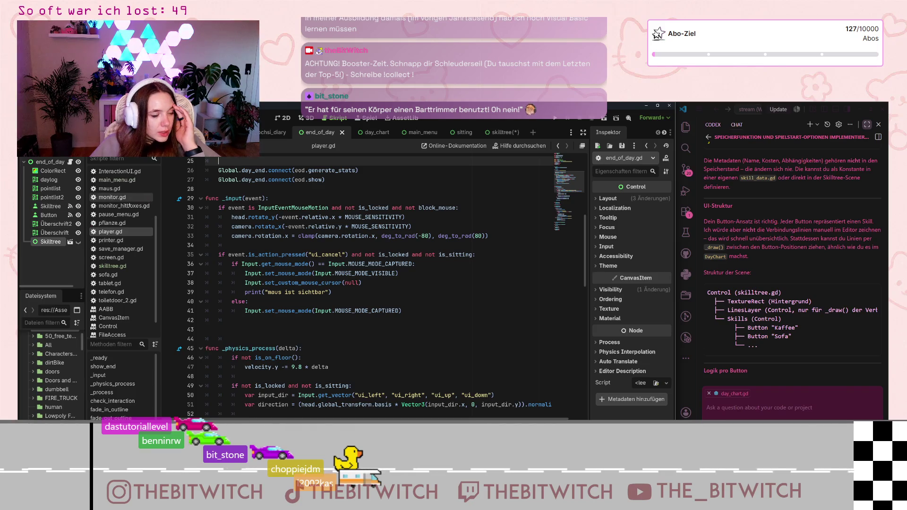
scroll(118, 212, up, 3)
click(124, 215)
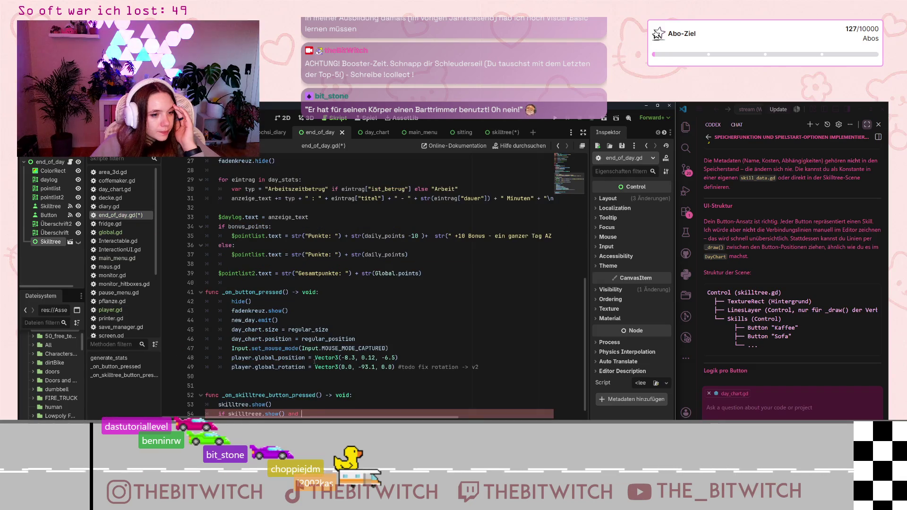
Append 'event.action' to the skilltree handler condition on line 54, then view player.gd
text(event)
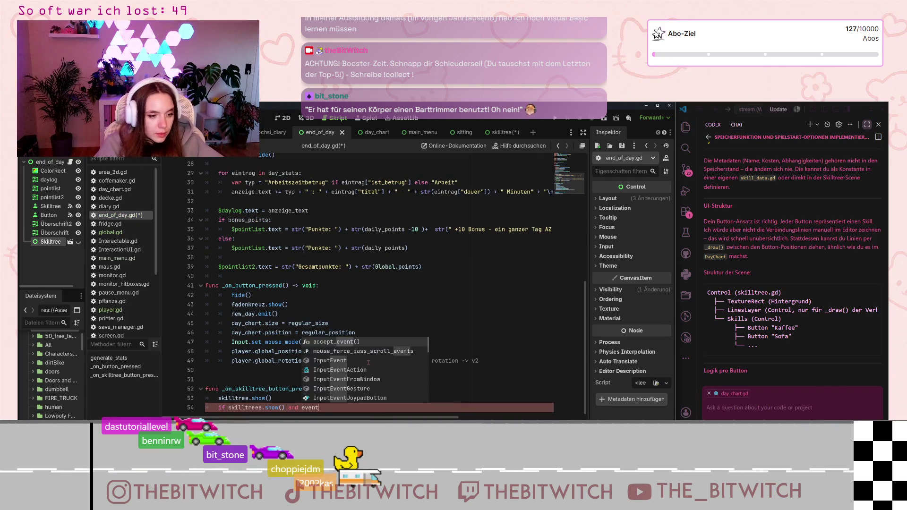
text(.)
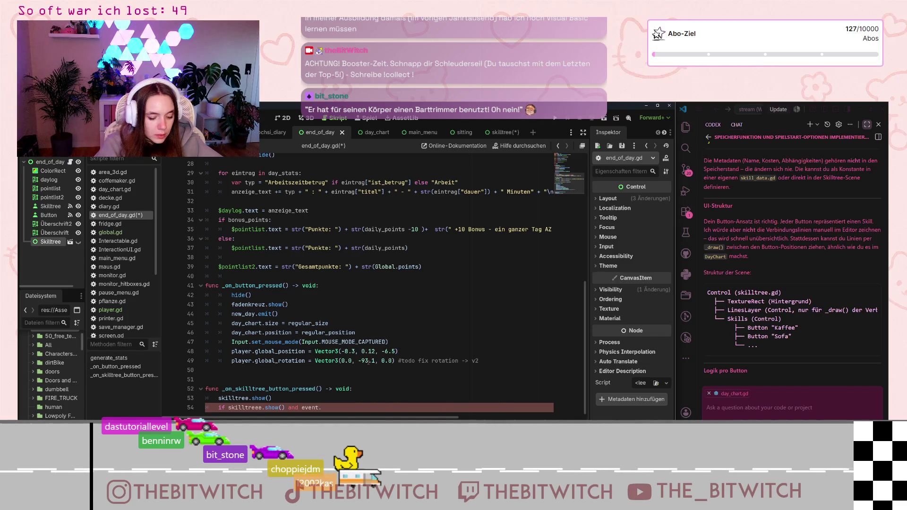
text(ac)
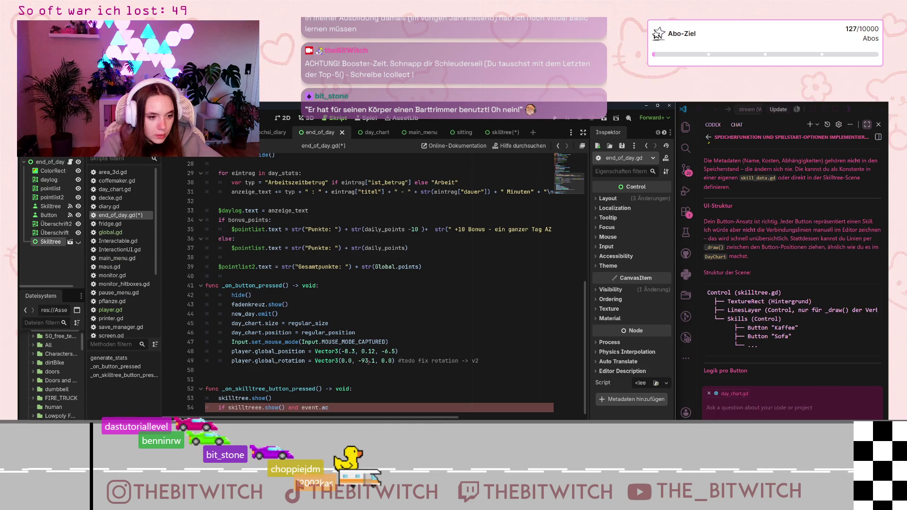
text(tion)
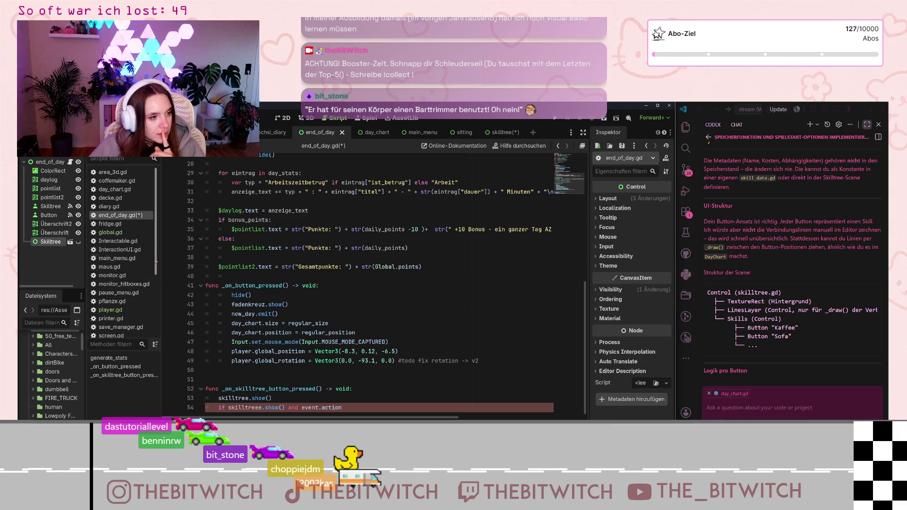
scroll(135, 281, down, 2)
click(134, 289)
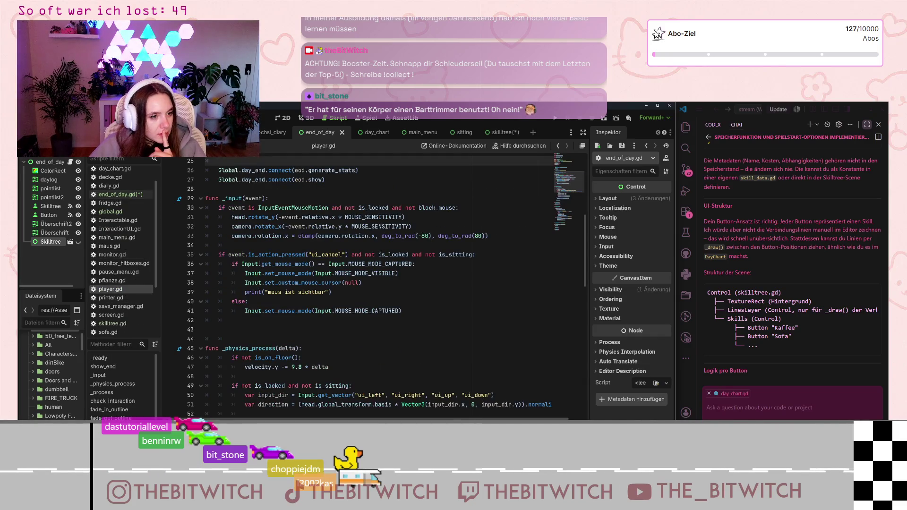
click(292, 254)
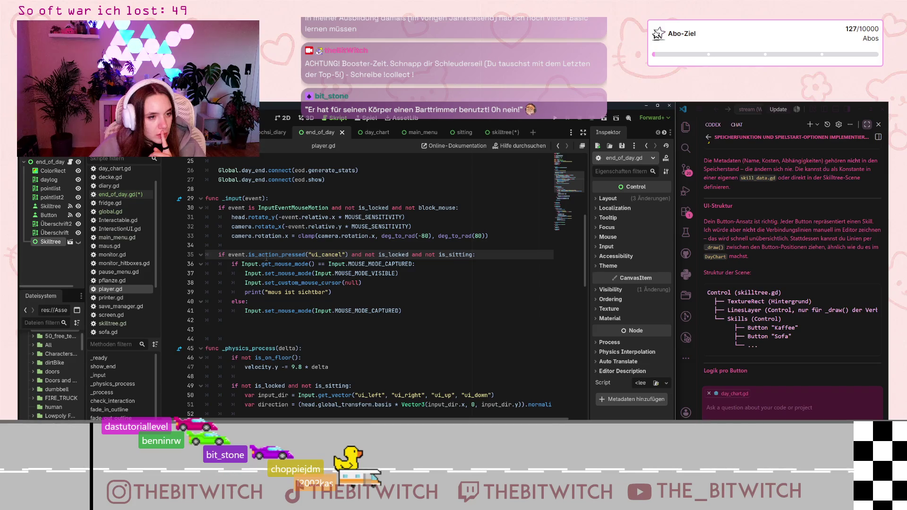
scroll(260, 263, down, 5)
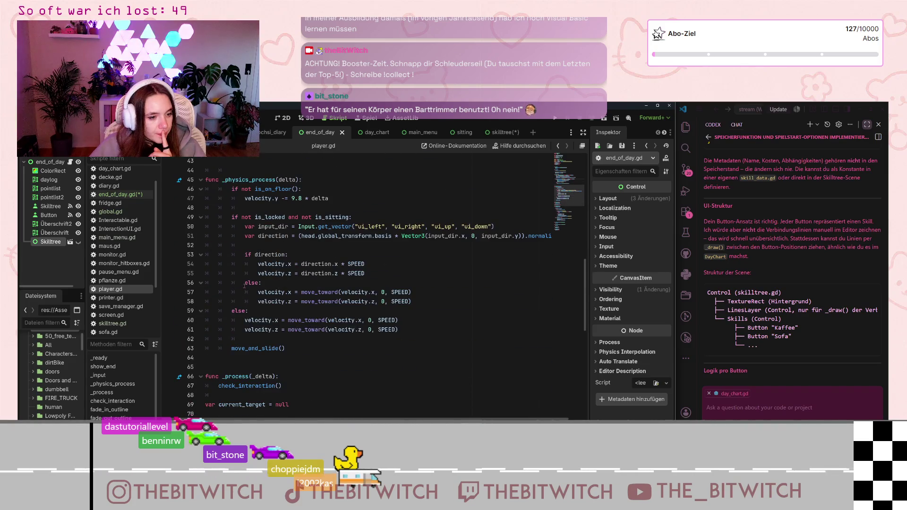
scroll(250, 240, up, 5)
drag(232, 255, 319, 254)
click(317, 255)
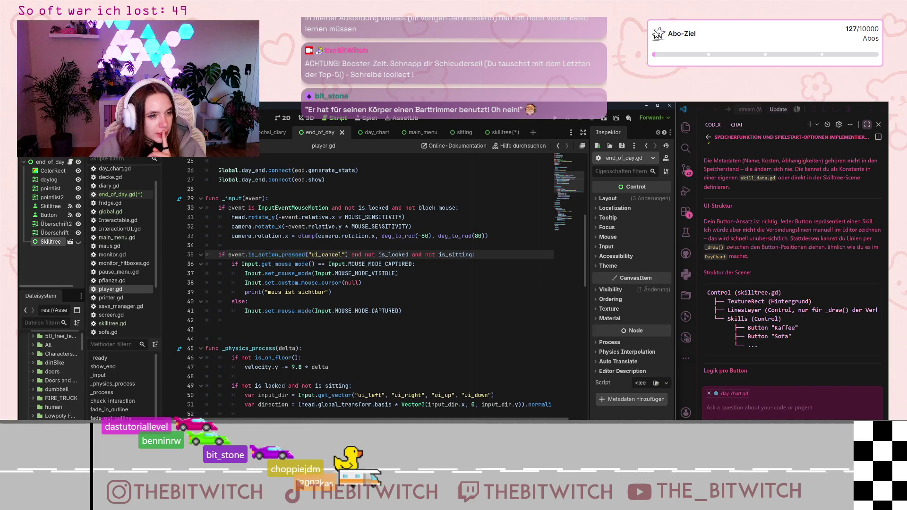
drag(249, 255, 348, 255)
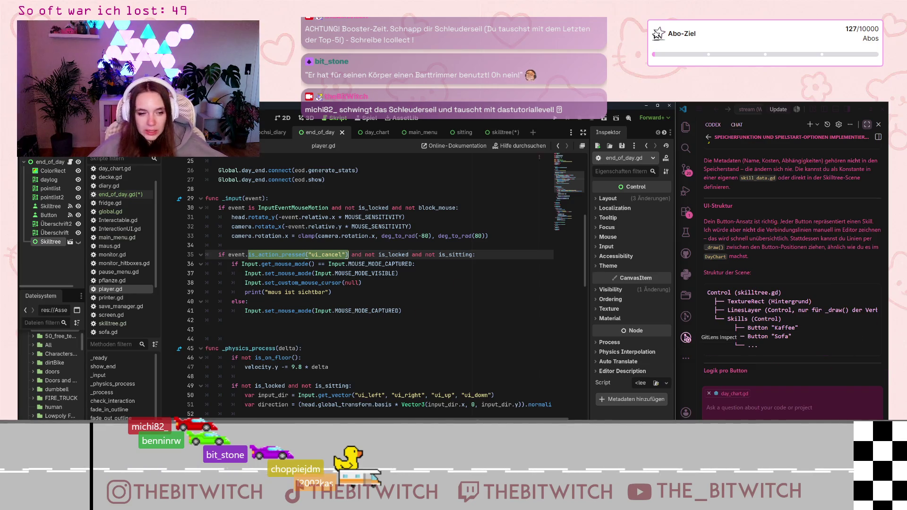
click(126, 229)
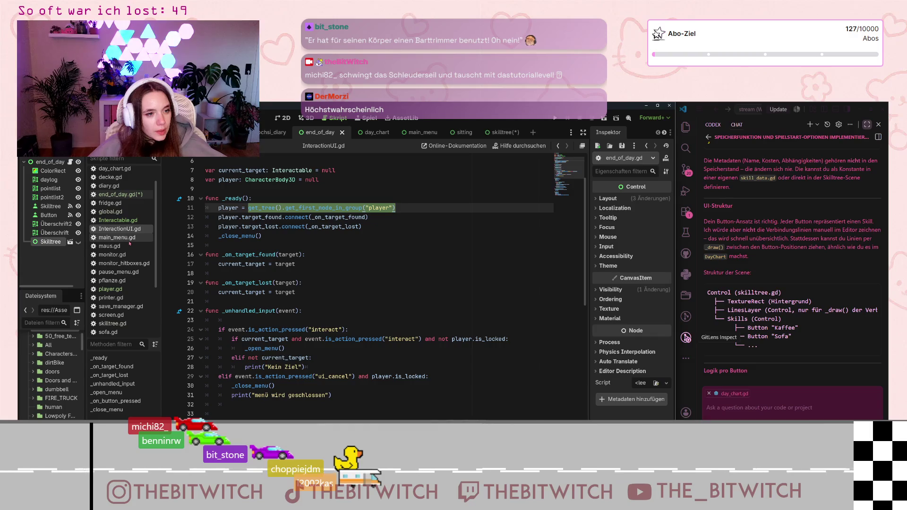
Go through main_menu.gd to pause_menu.gd and show it from line 1
click(123, 239)
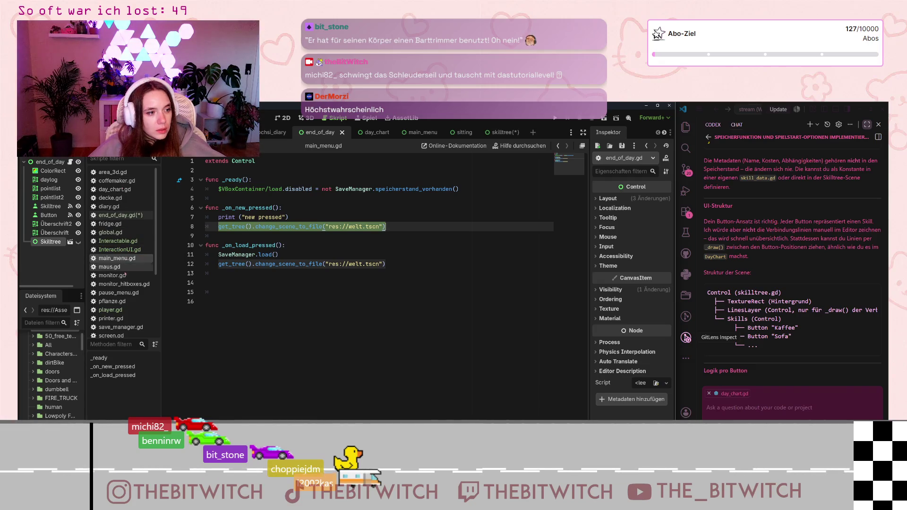
click(136, 293)
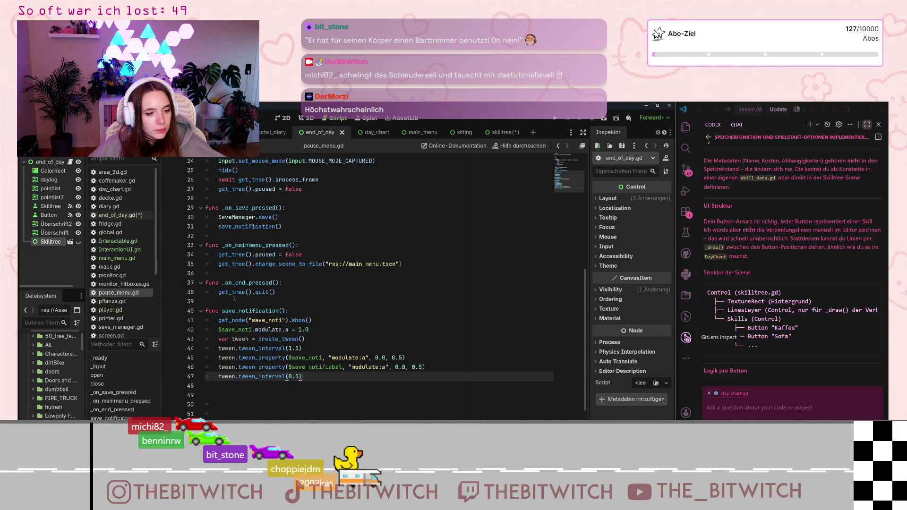
scroll(231, 301, up, 8)
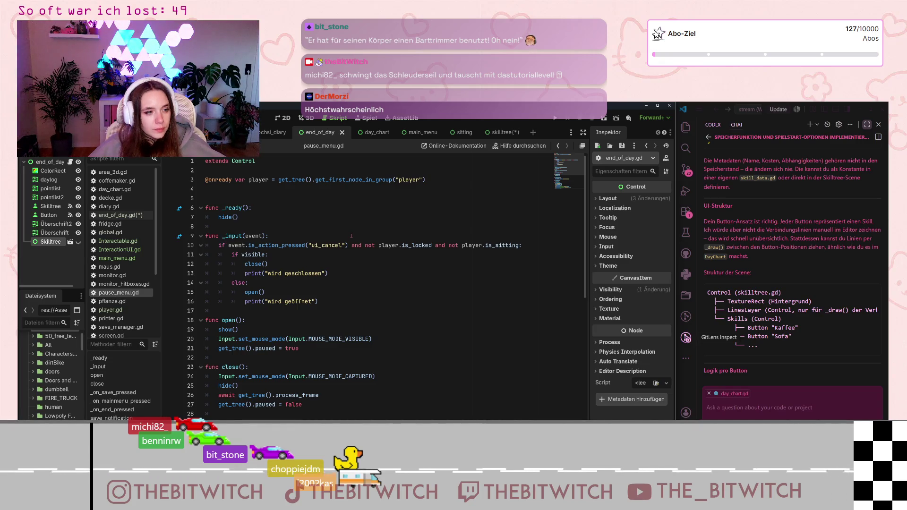
Switch to the skilltree scene, select pause_menu.gd's _input cancel check, and return to end_of_day.gd
click(493, 132)
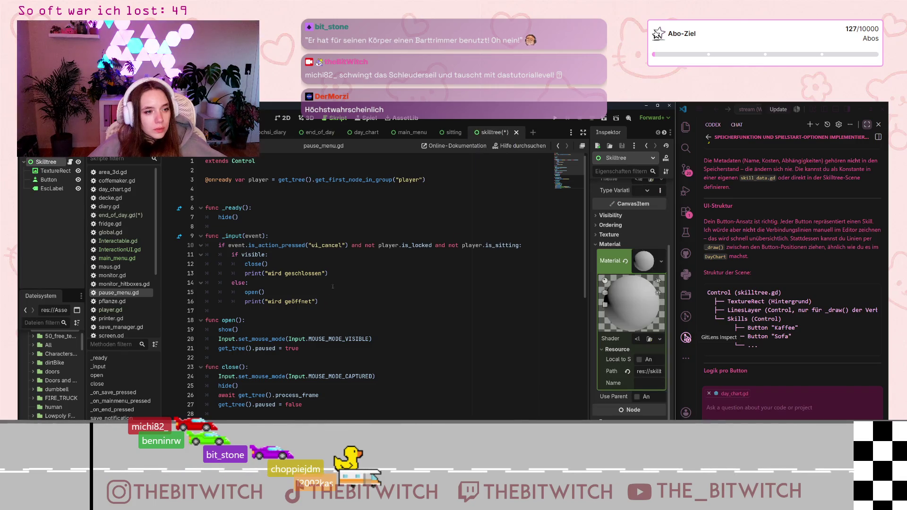
click(206, 240)
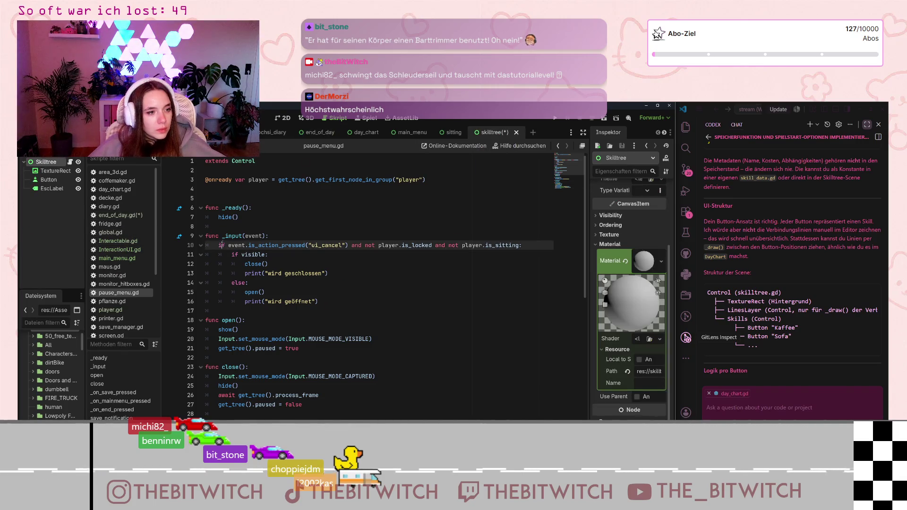
mouse_move(206, 235)
mouse_down()
mouse_move(531, 240)
mouse_move(525, 246)
mouse_up()
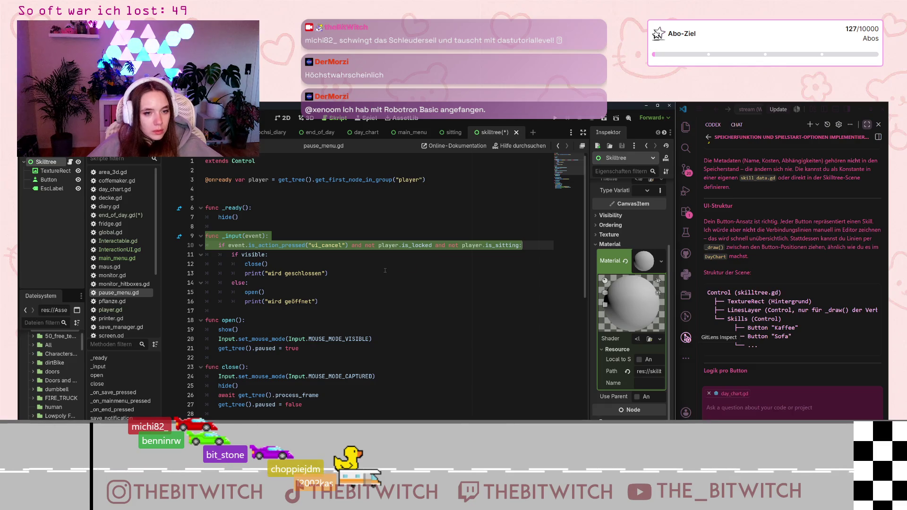
mouse_move(248, 273)
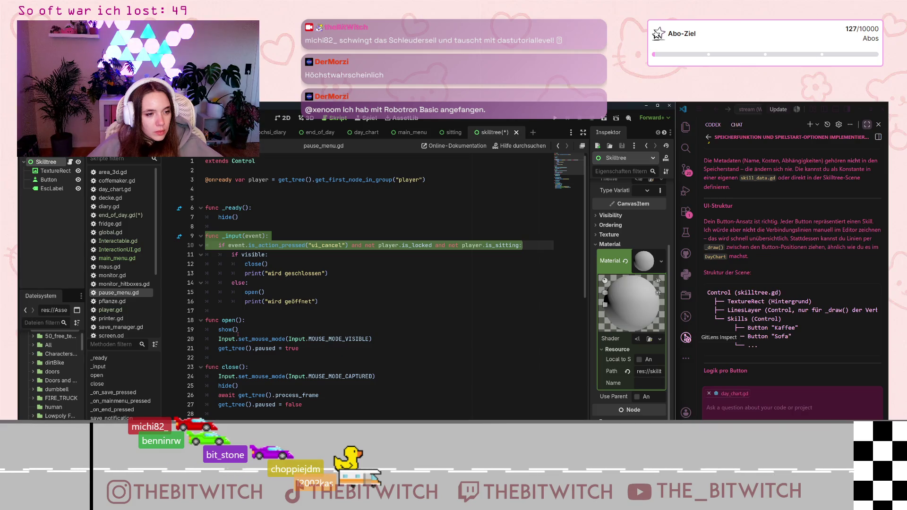
mouse_move(241, 336)
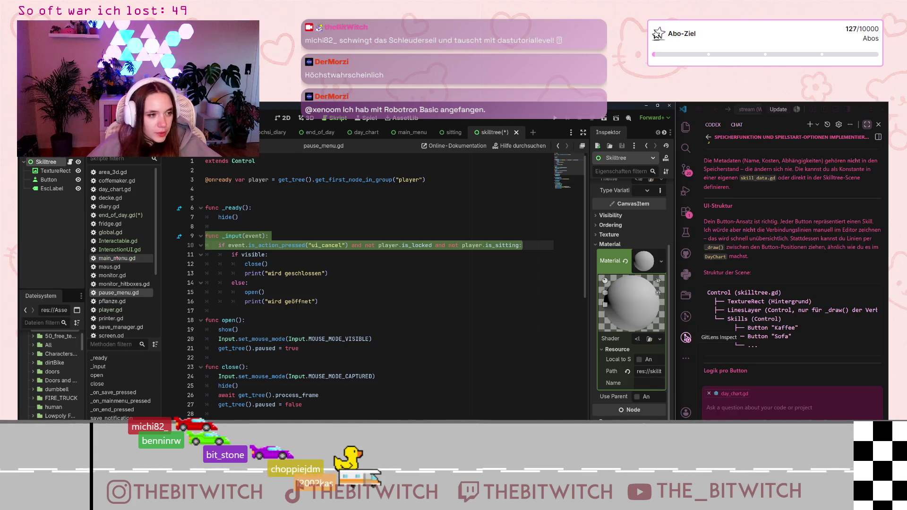
click(121, 216)
scroll(296, 365, down, 1)
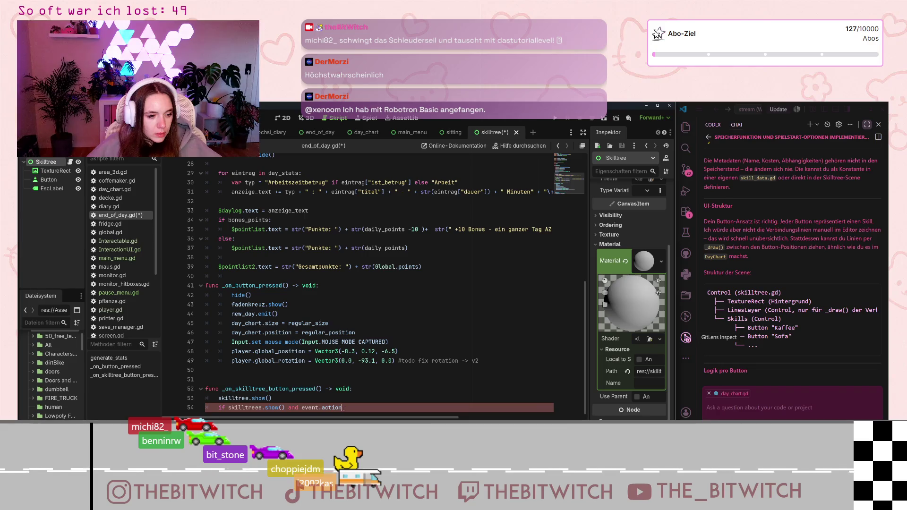
Paste the _input ui_cancel check above the handler and delete the unfinished skilltreee condition line
click(216, 407)
key(Return)
key(Return)
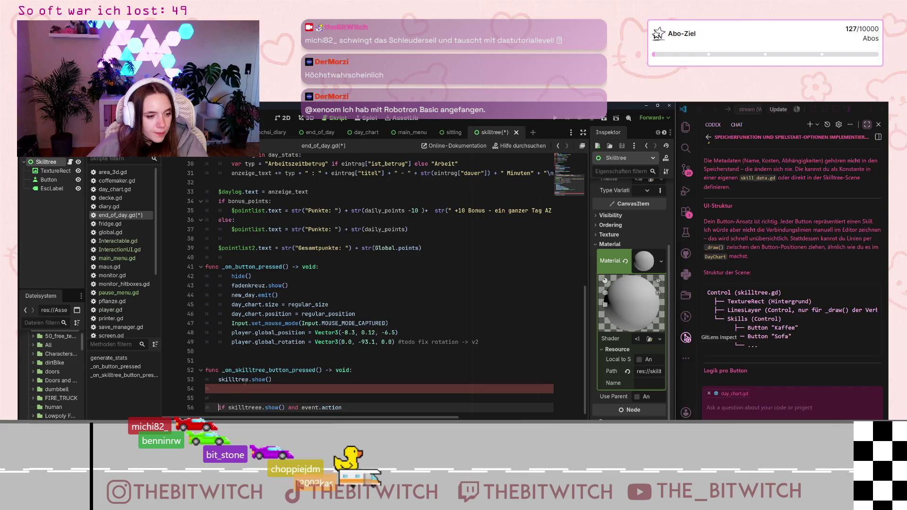
click(206, 398)
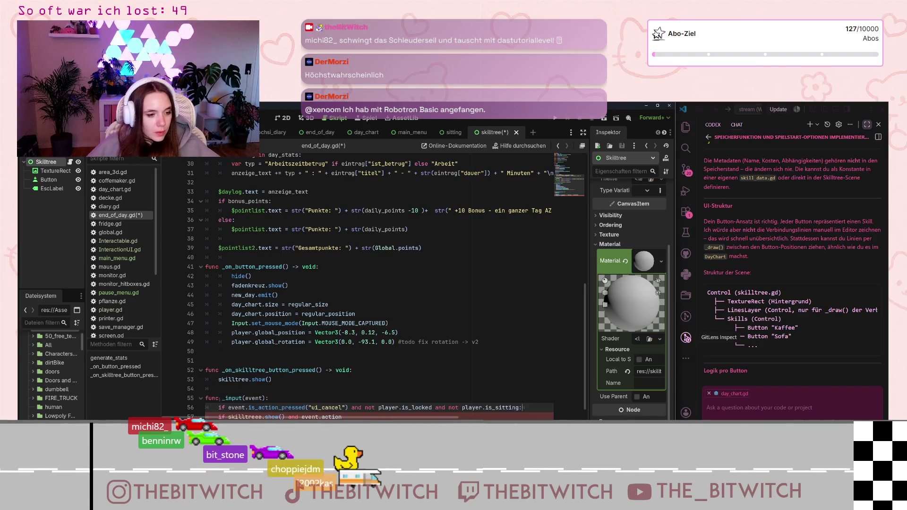
key(ctrl+v)
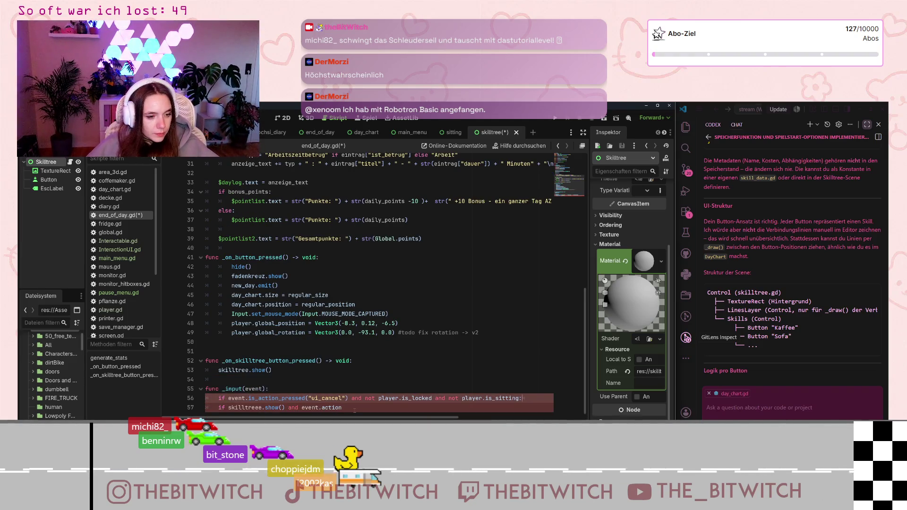
drag(348, 409, 218, 408)
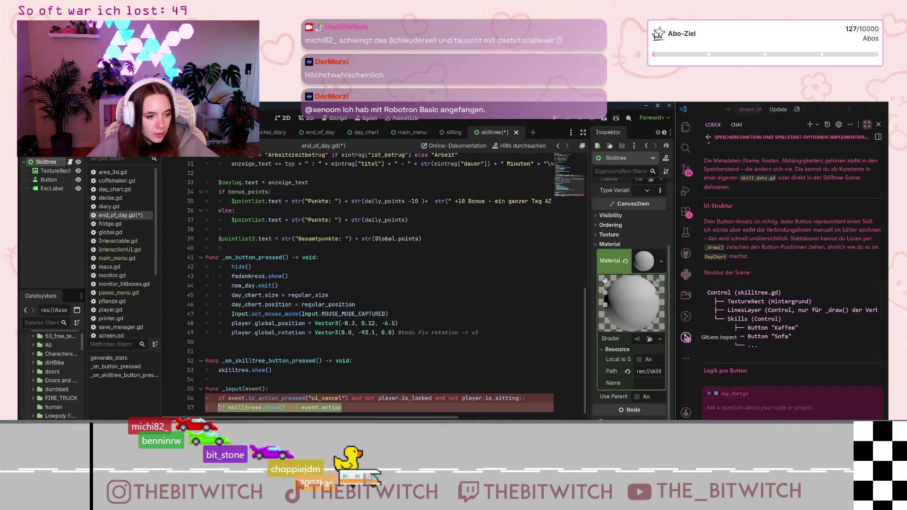
key(BackSpace)
key(BackSpace)
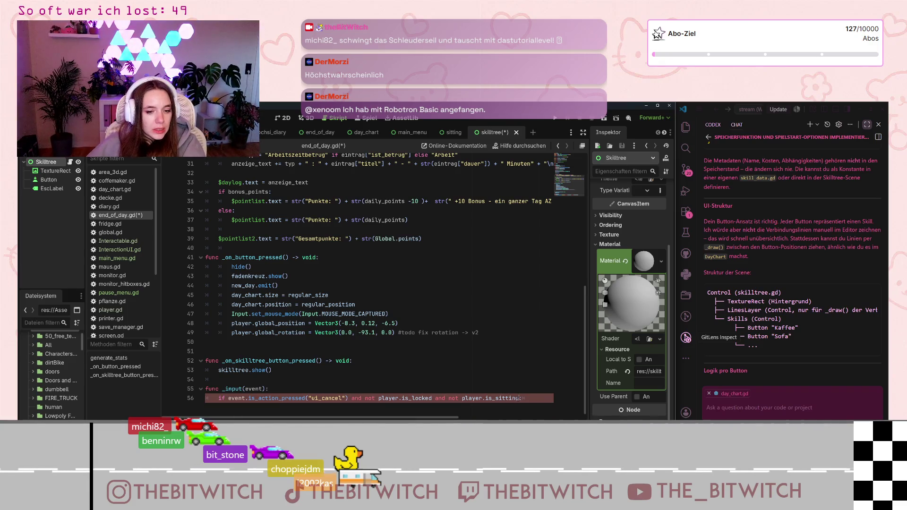
Replace the not-locked and not-sitting conditions in the cancel check with skilltree
drag(520, 398, 365, 398)
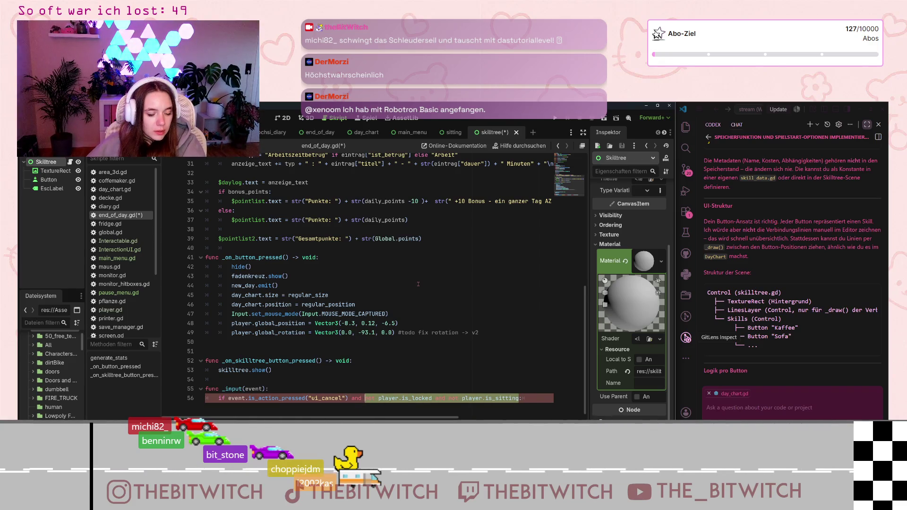
text(skoil)
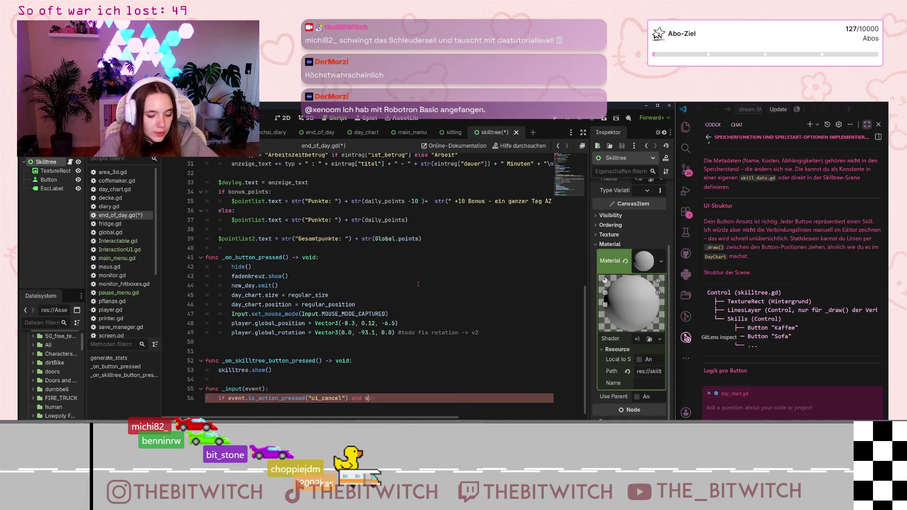
key(BackSpace)
key(BackSpace)
key(BackSpace)
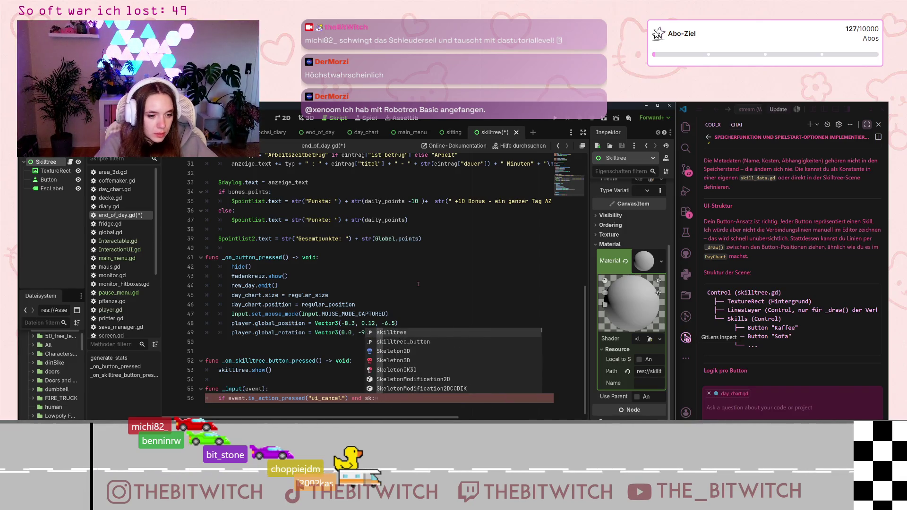
text(illtree)
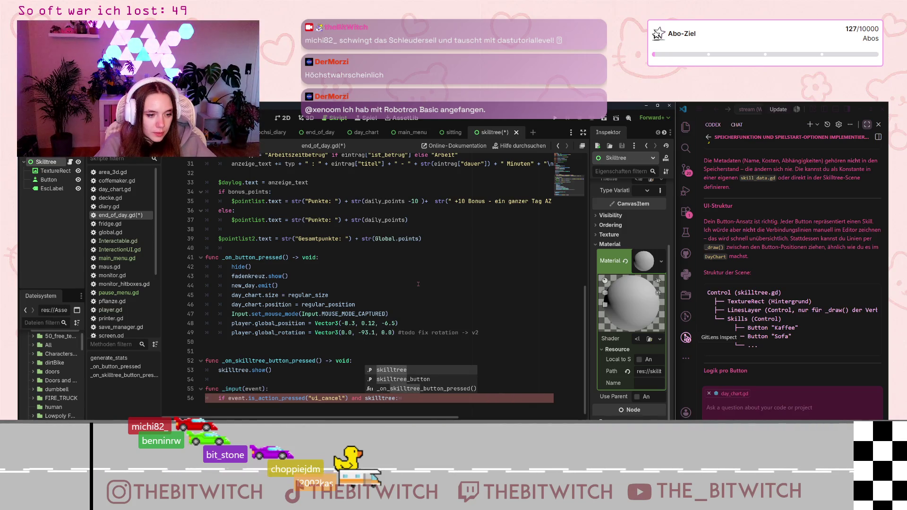
Add an active_skilltree = true line after skilltree.show() in the handler
key(Escape)
key(Up)
key(Up)
key(Up)
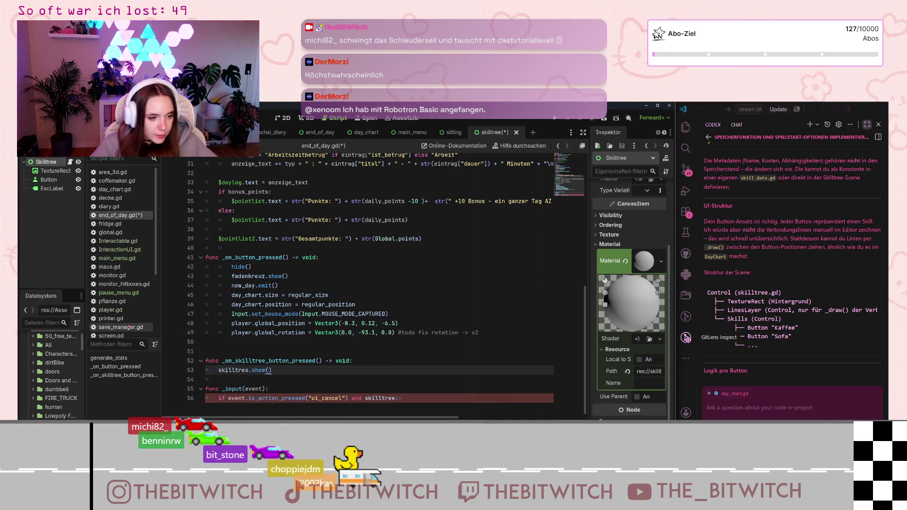
key(Return)
text(var)
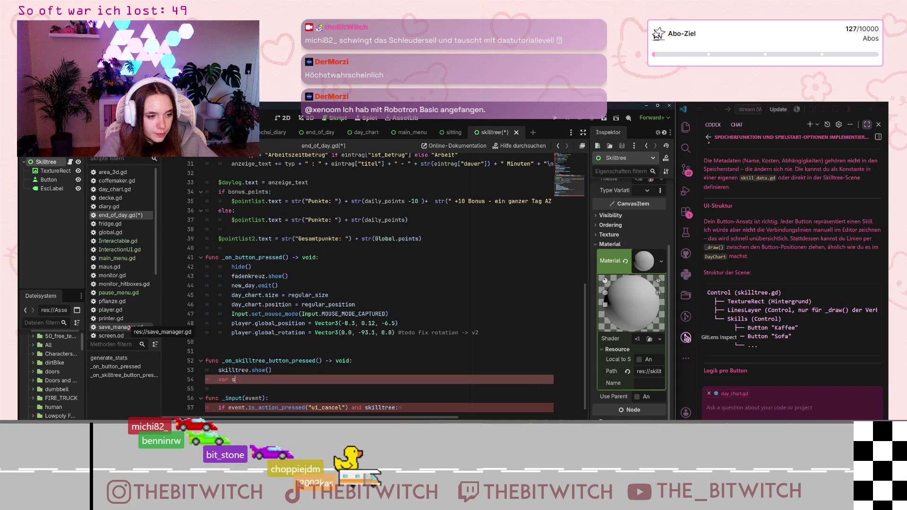
text(s)
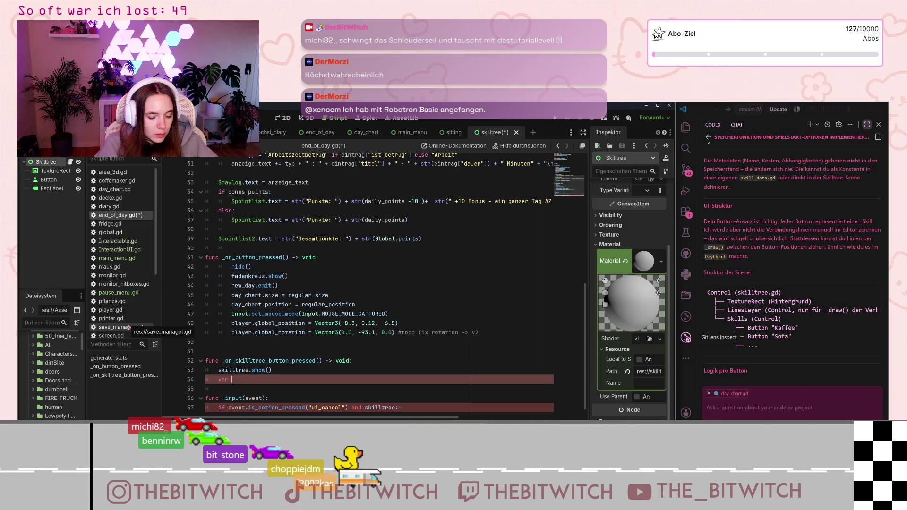
text(acti)
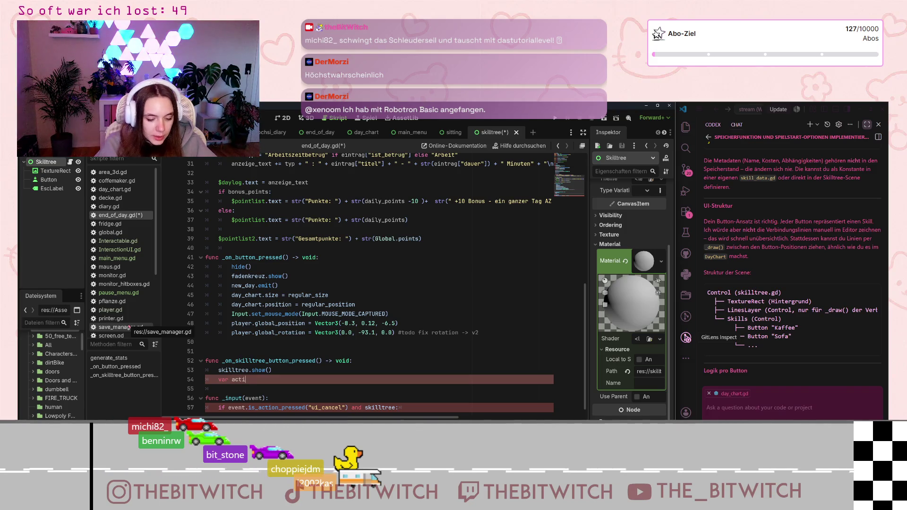
text(_s)
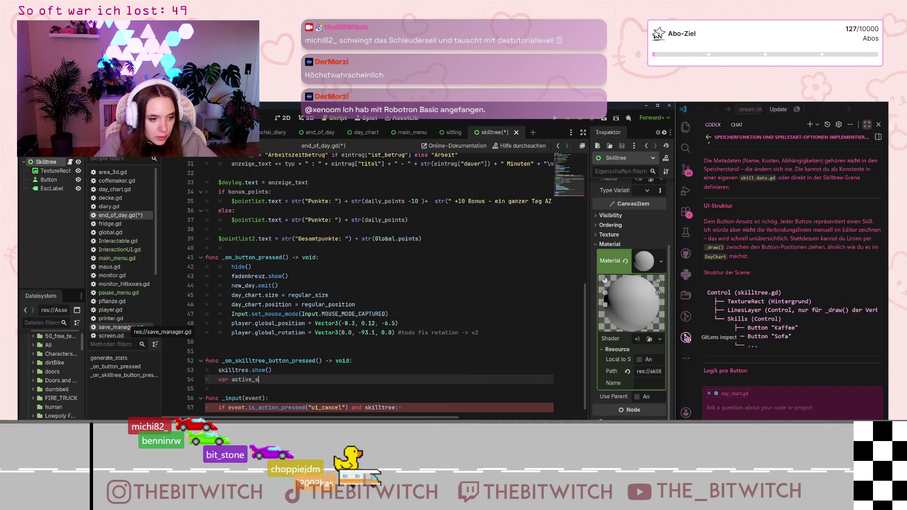
text(kitree)
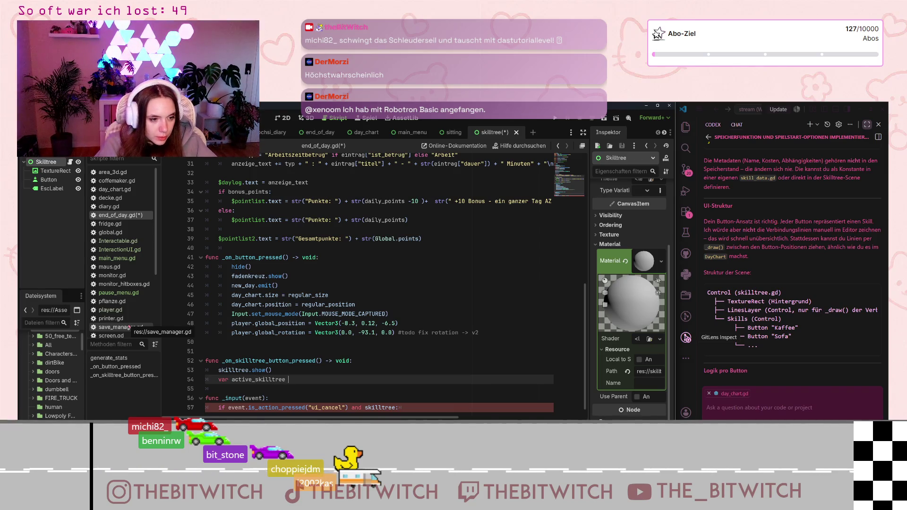
text( = true)
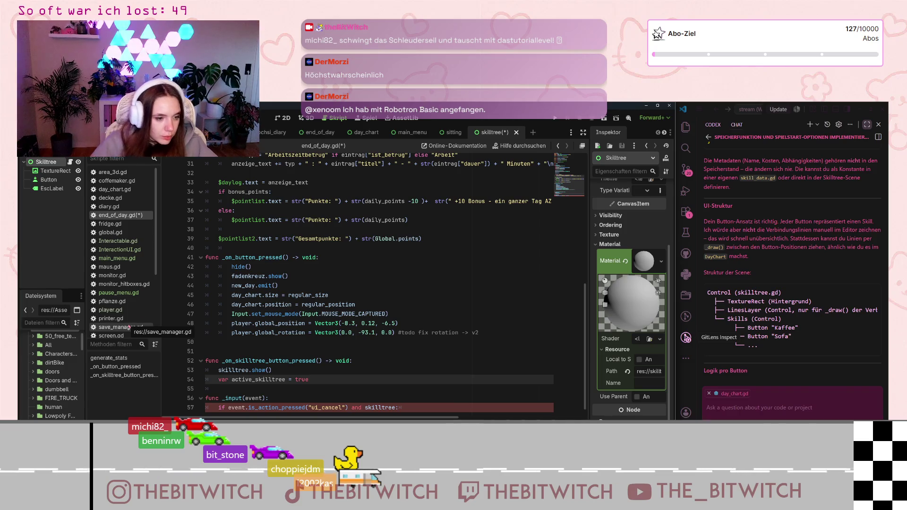
Make the cancel check test active_skilltree and turn the handler line into a plain assignment
click(403, 407)
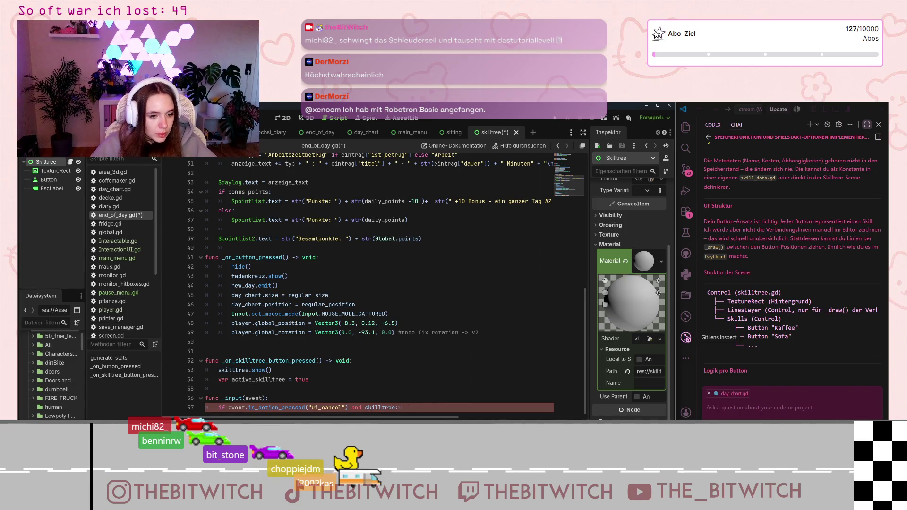
drag(395, 407, 365, 406)
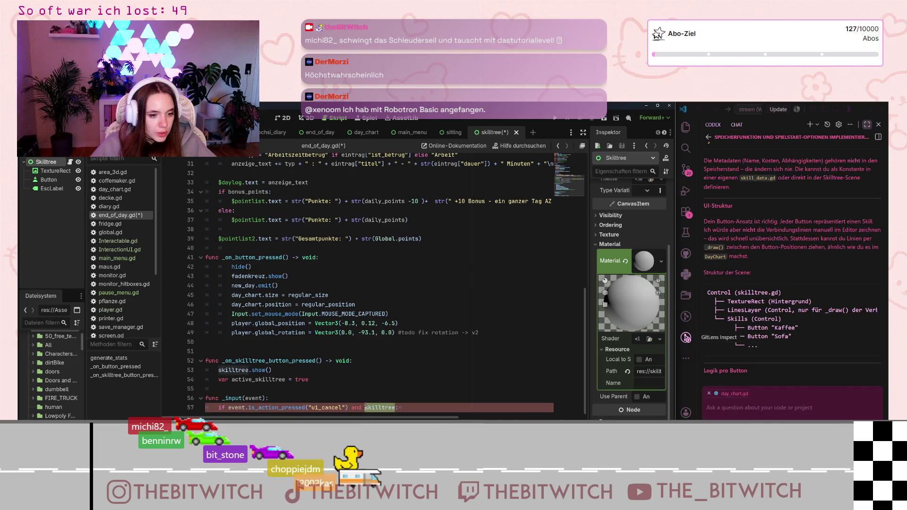
text(active_s)
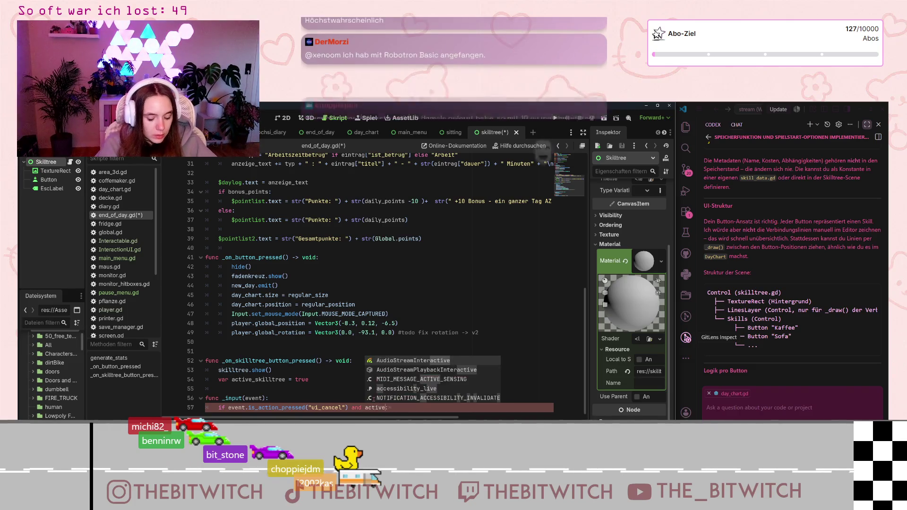
text(killtree)
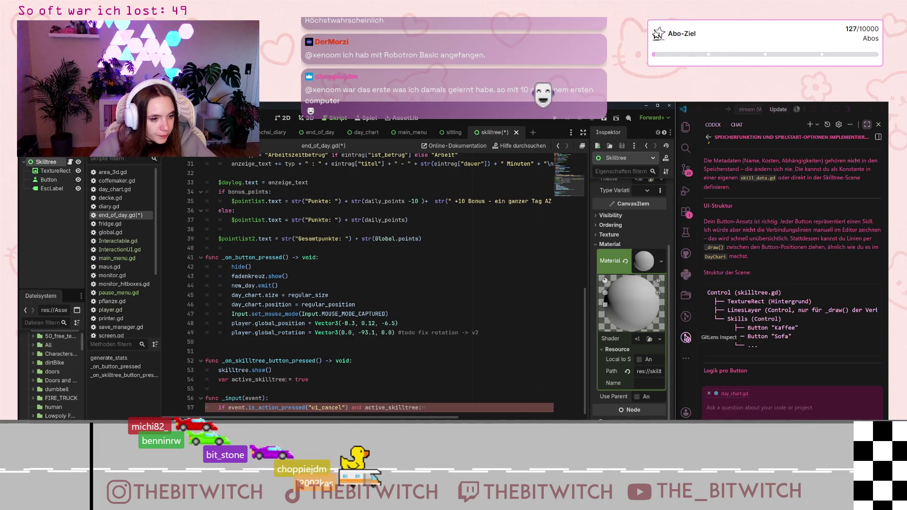
click(235, 380)
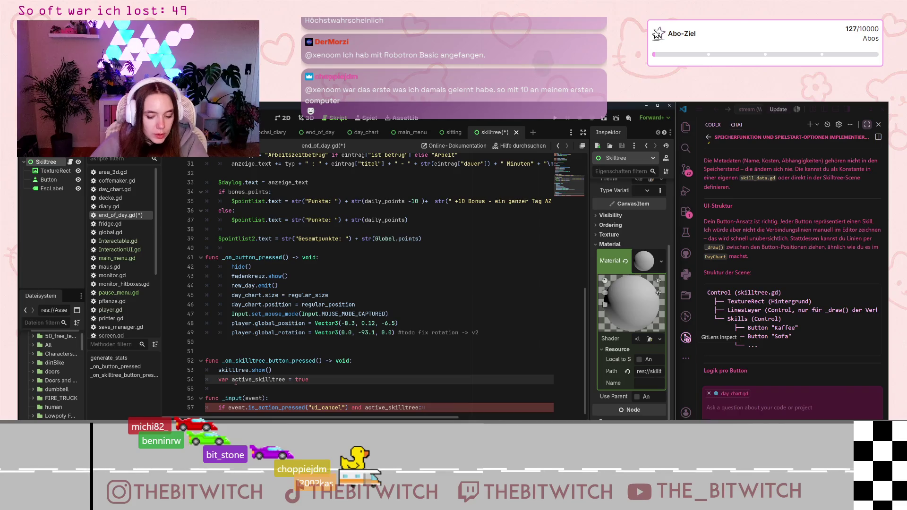
key(BackSpace)
key(BackSpace)
key(BackSpace)
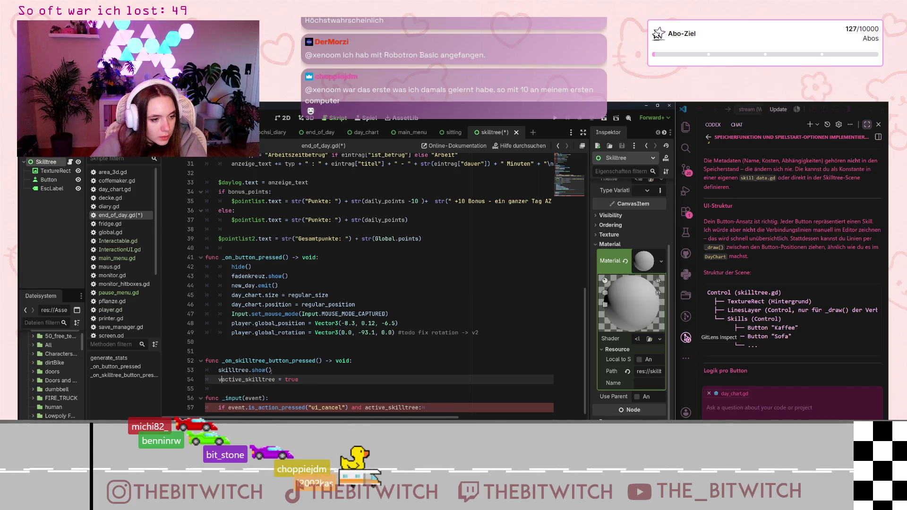
On line 15, below the skilltree onready variable, add 'var active_skilltree = true'
scroll(577, 339, up, 10)
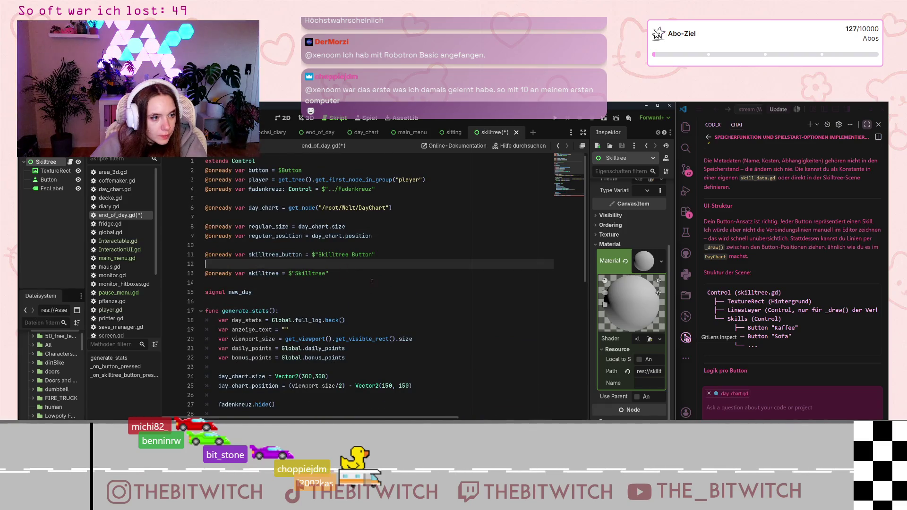
click(348, 282)
key(Return)
key(Return)
text(var acti)
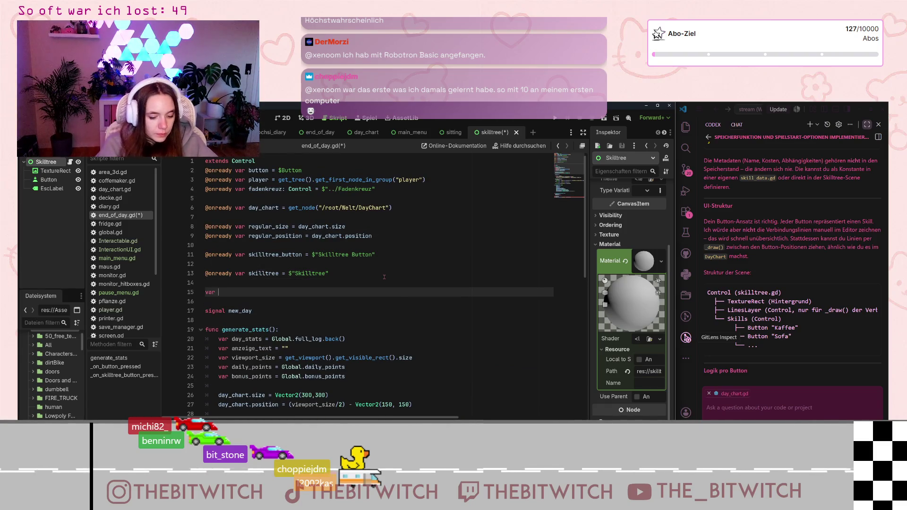
text(ve-)
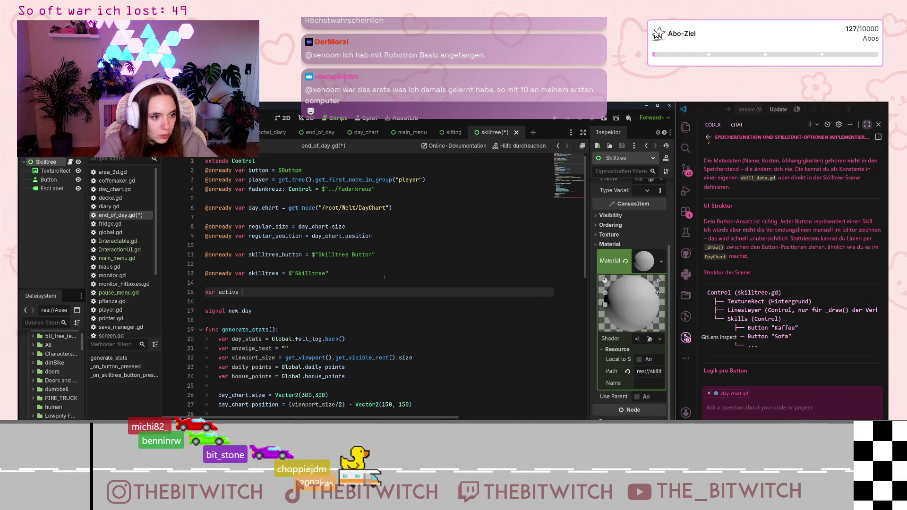
key(BackSpace)
text(skill)
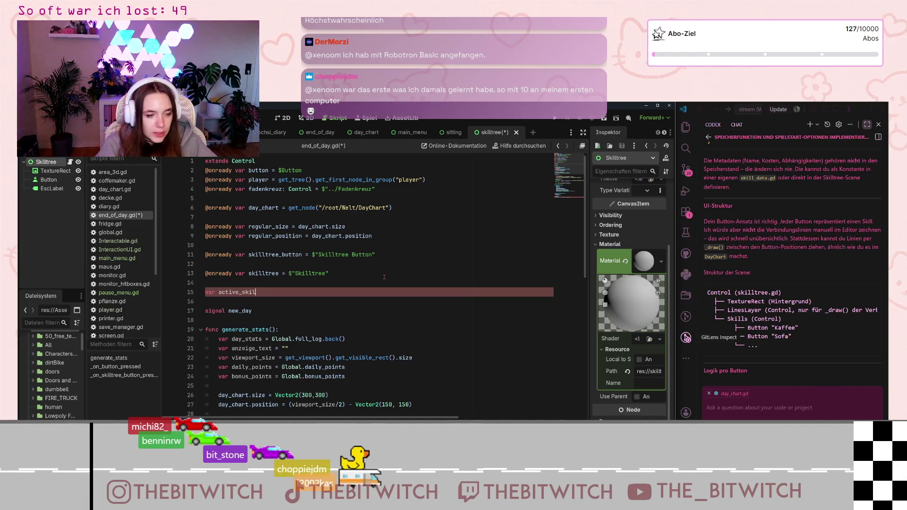
text(tree)
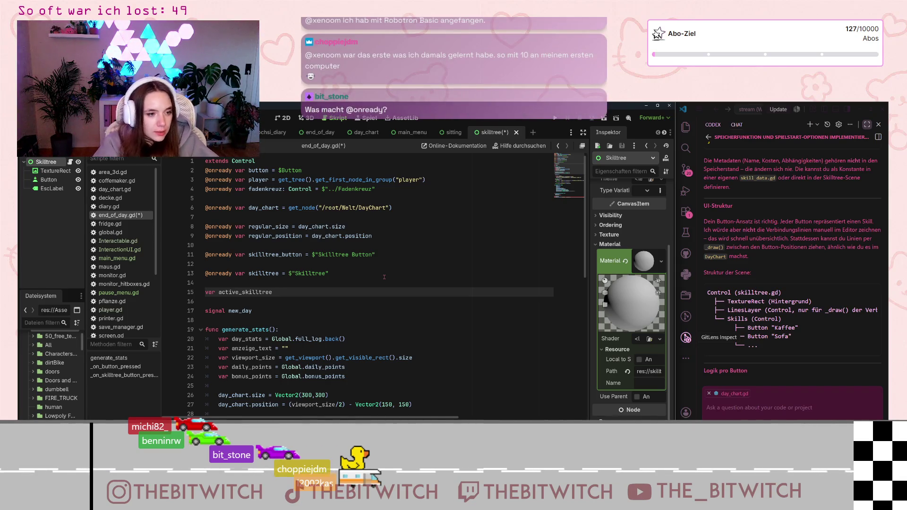
text(rue)
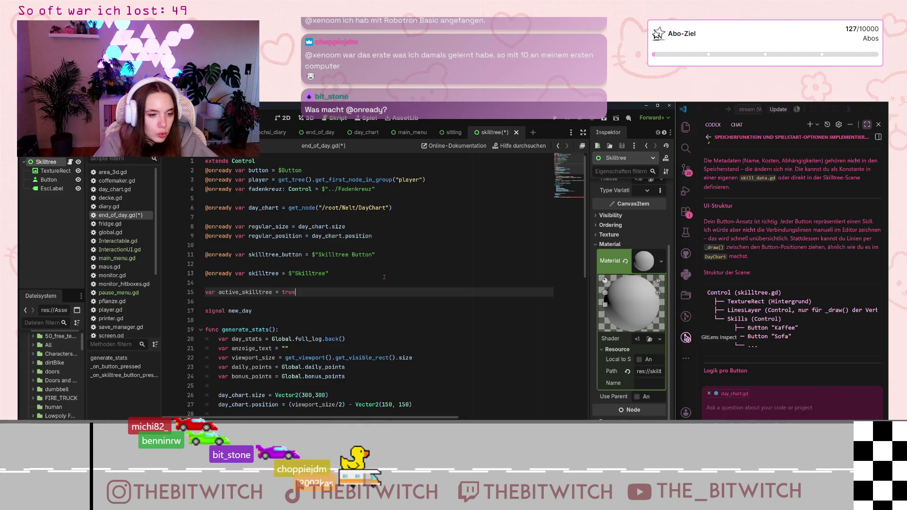
scroll(384, 277, down, 5)
scroll(384, 277, up, 5)
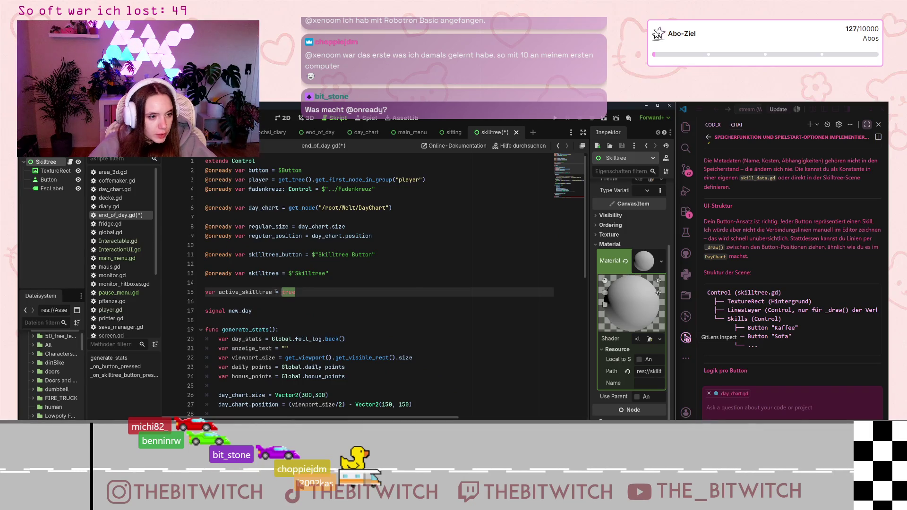
scroll(420, 353, down, 10)
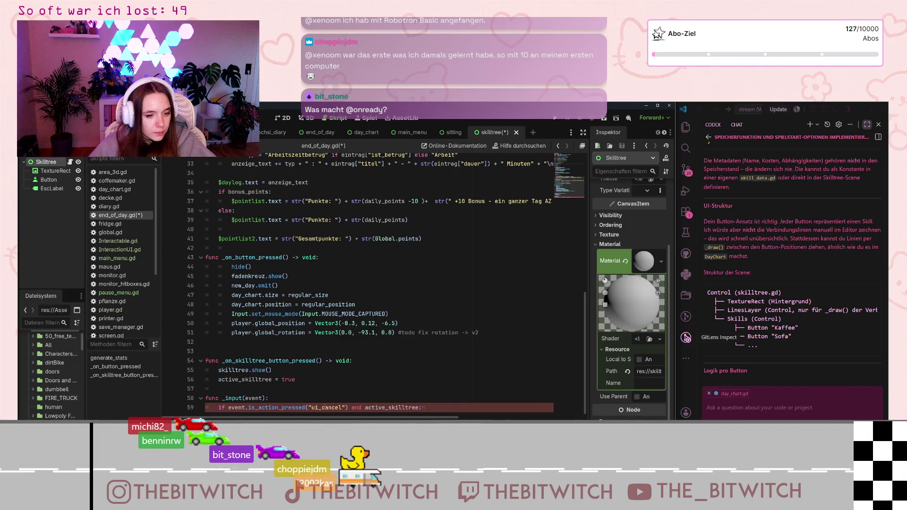
Inside the ui_cancel branch of _input, add skilltree.hide() and active_skilltree = false
click(423, 407)
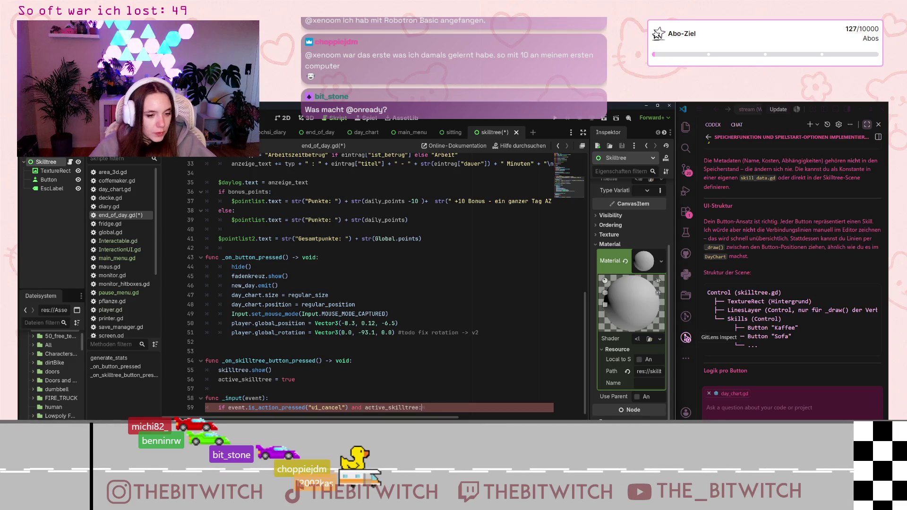
key(Return)
text(a)
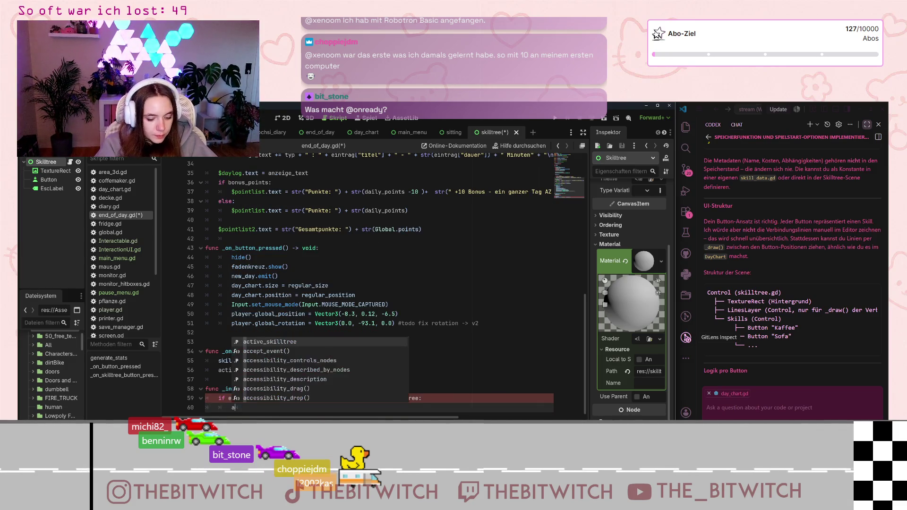
key(BackSpace)
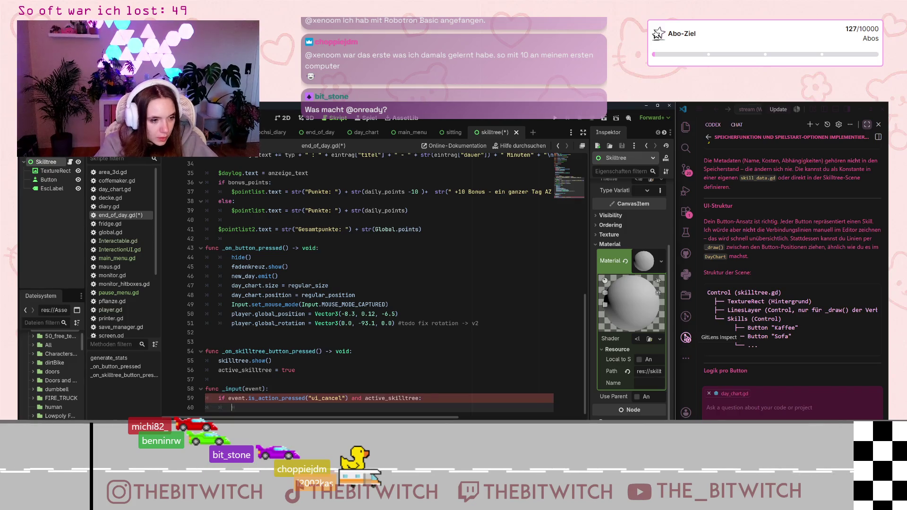
text(skilltree.hide()
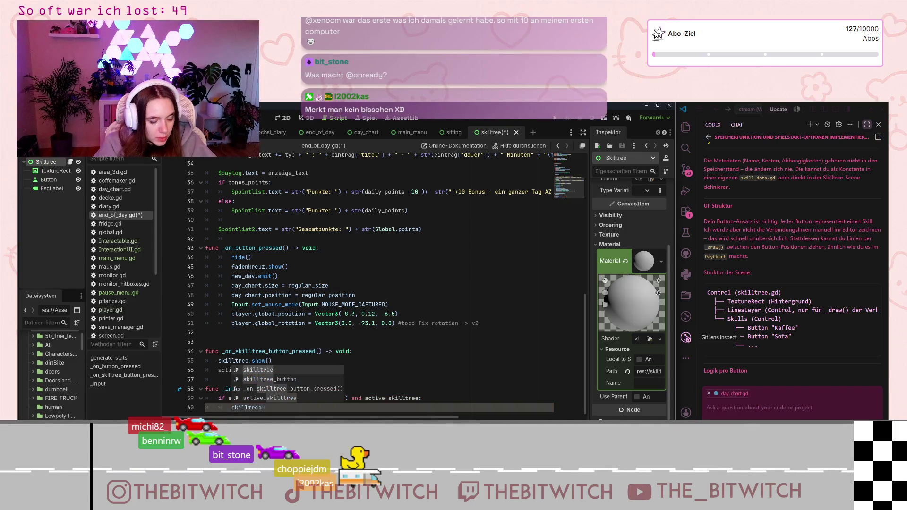
text())
key(Return)
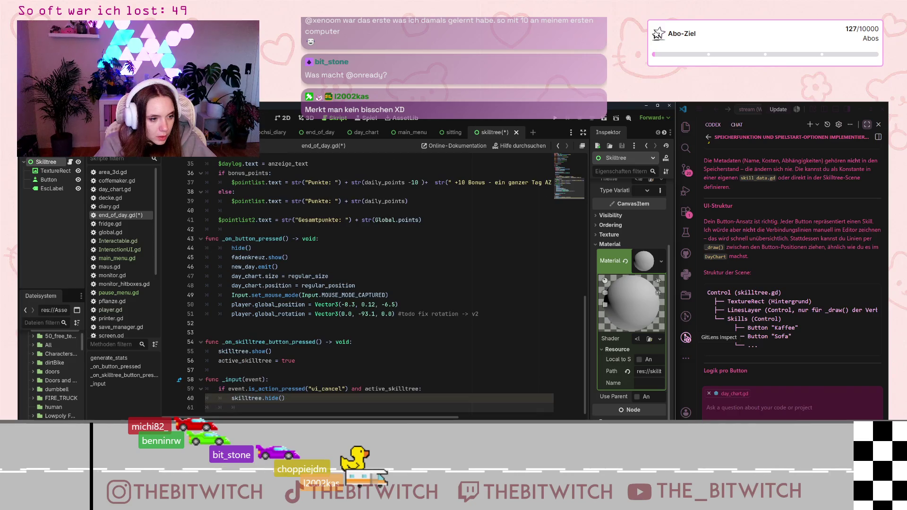
text(ctive_)
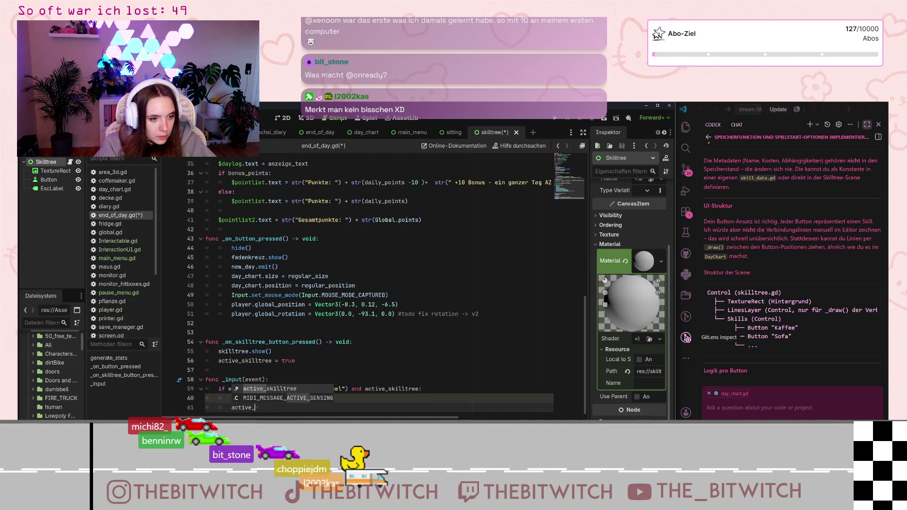
key(Return)
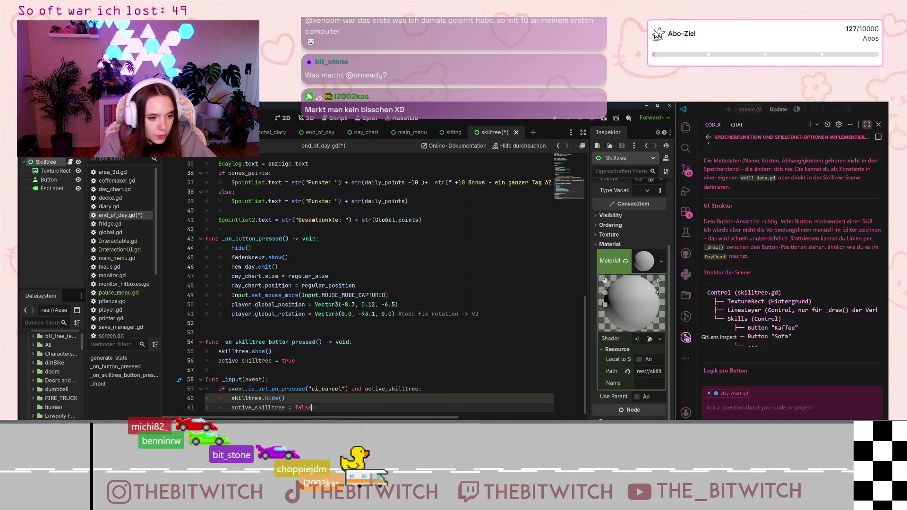
Save end_of_day.gd with Ctrl+S
scroll(433, 414, up, 1)
click(418, 365)
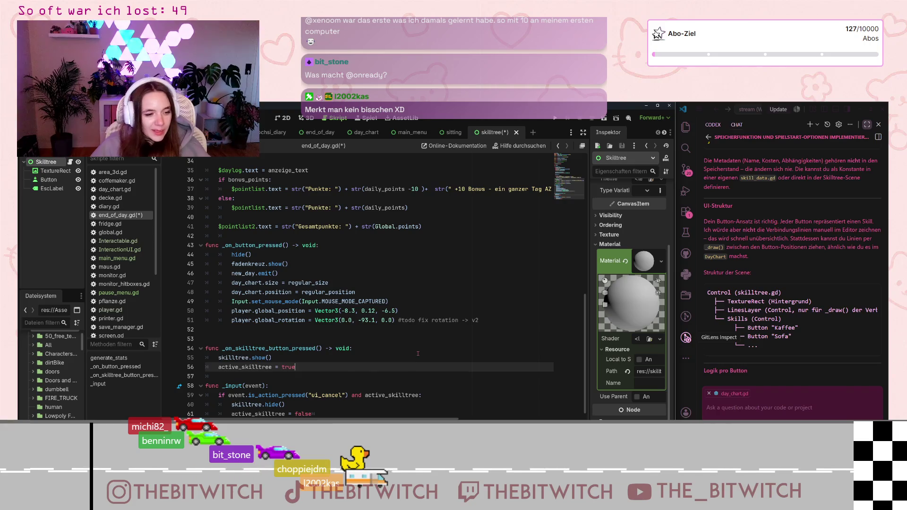
key(ctrl+s)
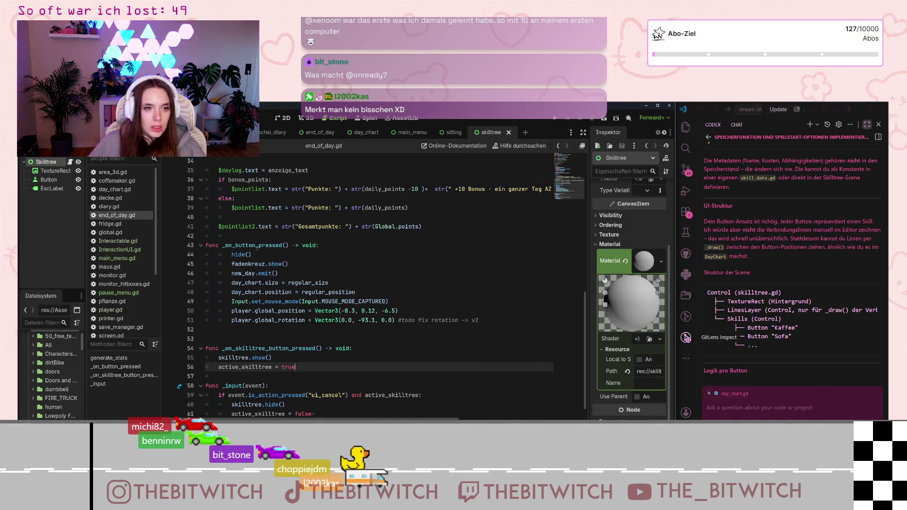
Review end_of_day.gd, then test-run the game with the Run Project button
scroll(276, 256, up, 10)
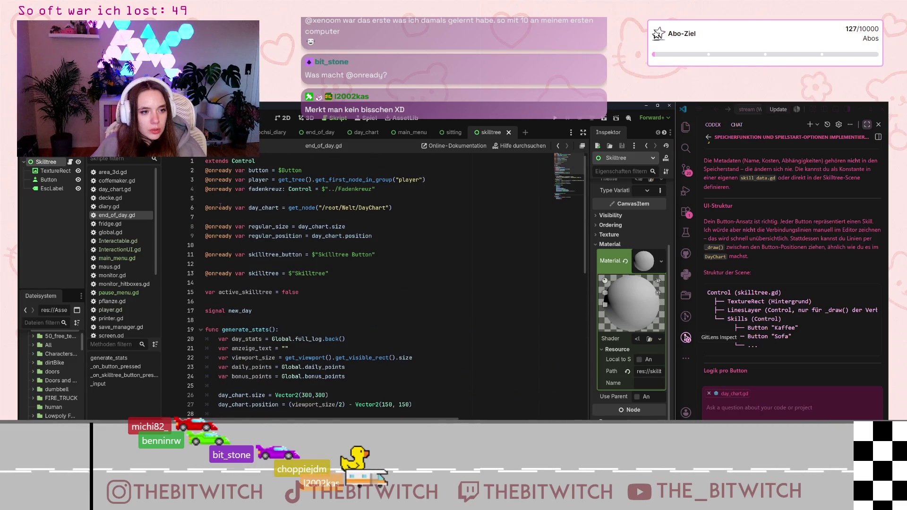
mouse_move(220, 206)
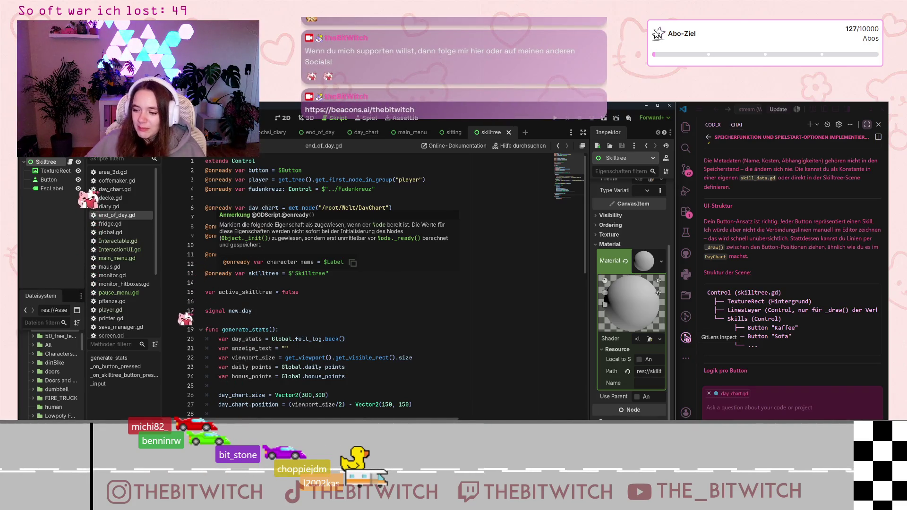
scroll(375, 254, down, 7)
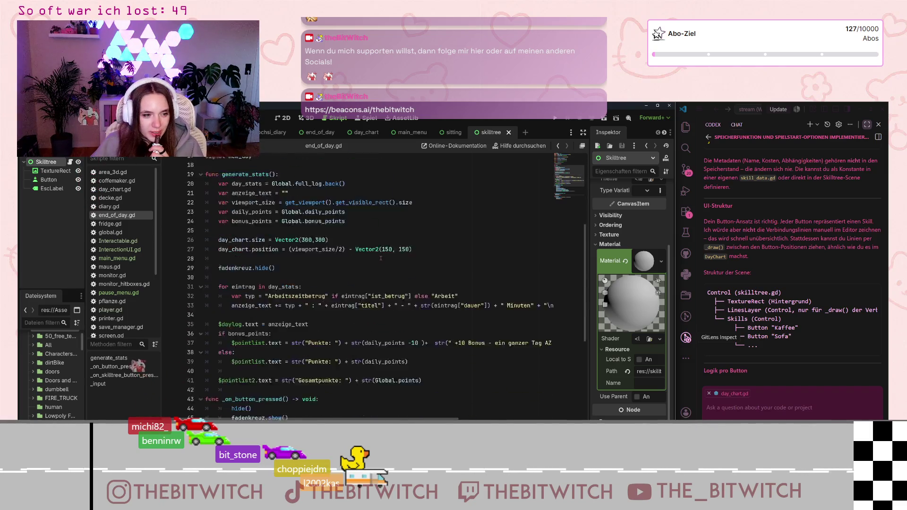
scroll(373, 255, down, 5)
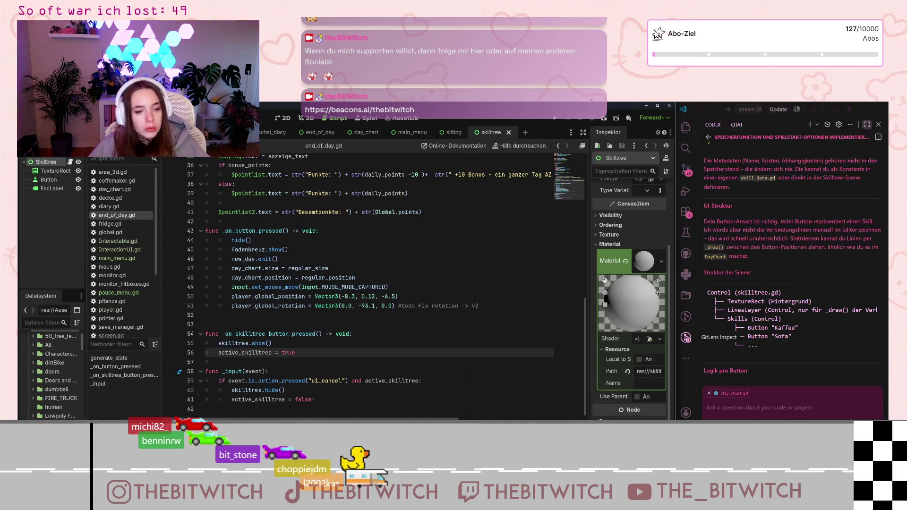
click(556, 119)
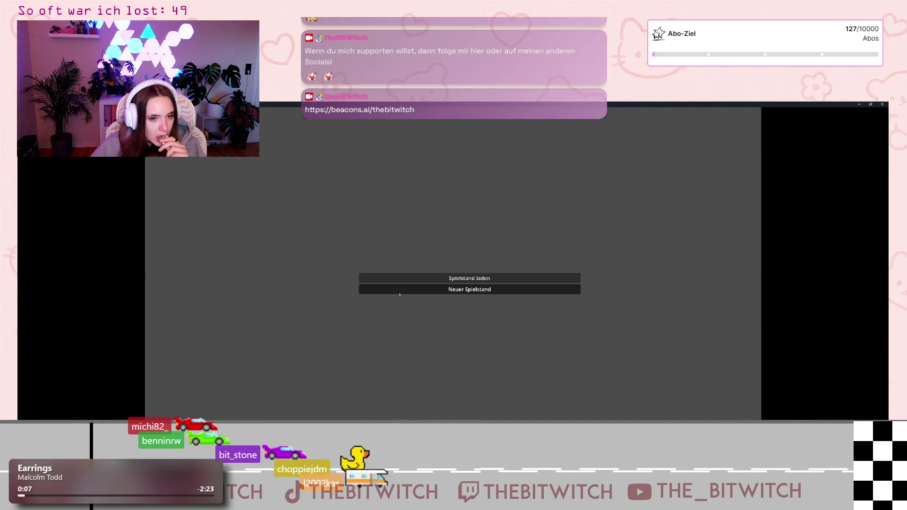
Start a new save game, walk to the sofa and lie down to sleep
click(400, 290)
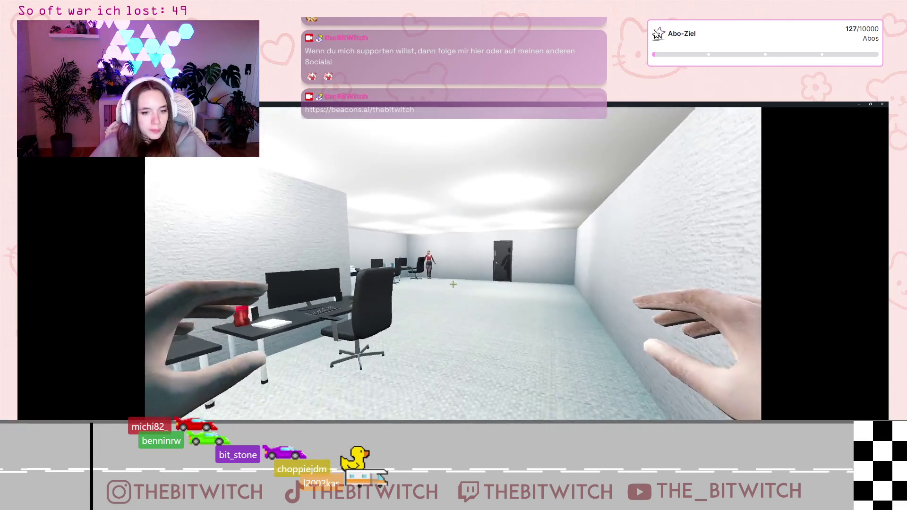
key(w)
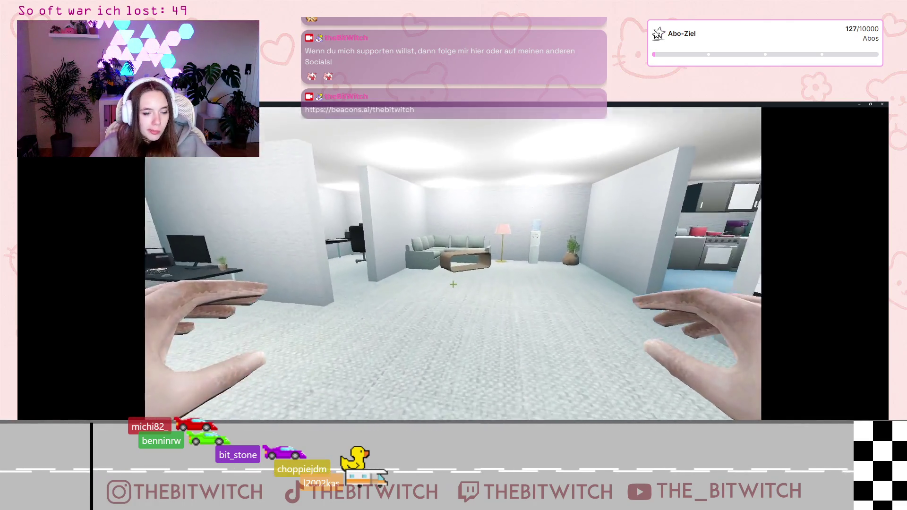
key(w)
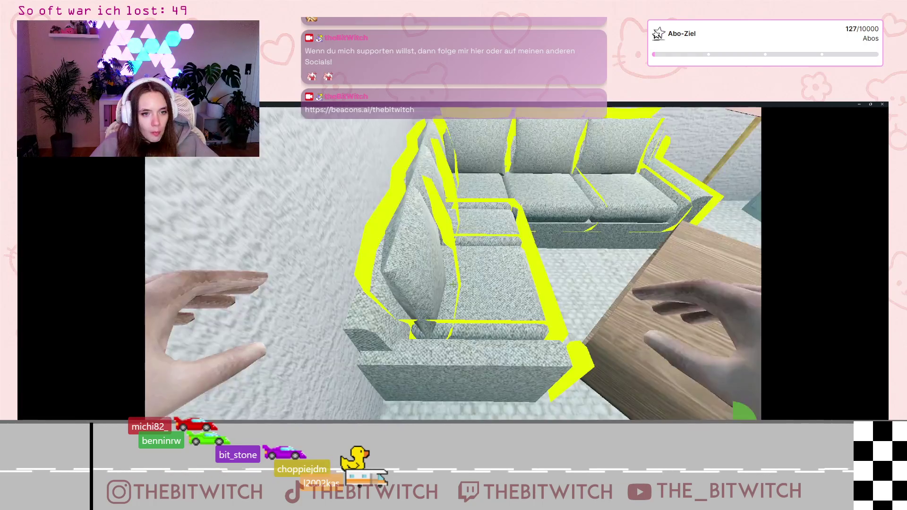
click(453, 284)
Advance past the day results to the skill tree, open the pause menu, then shrink the game window
click(454, 284)
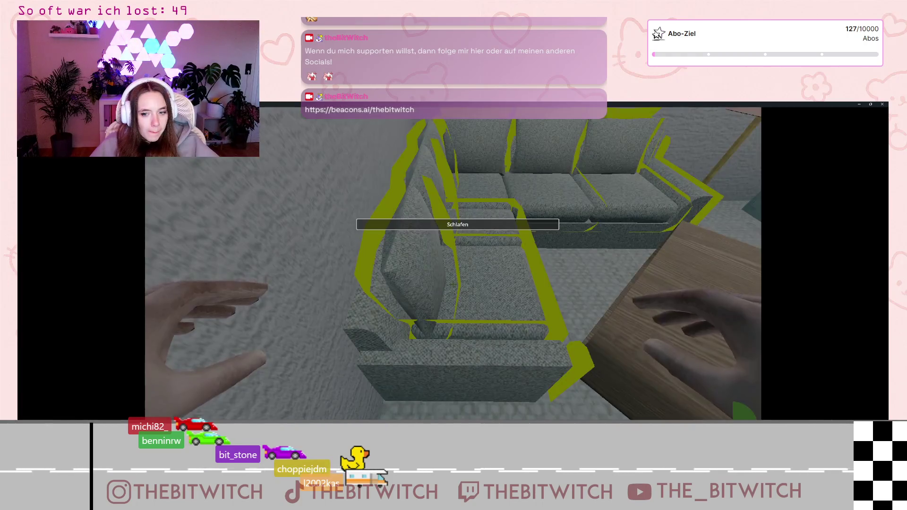
click(453, 284)
click(732, 413)
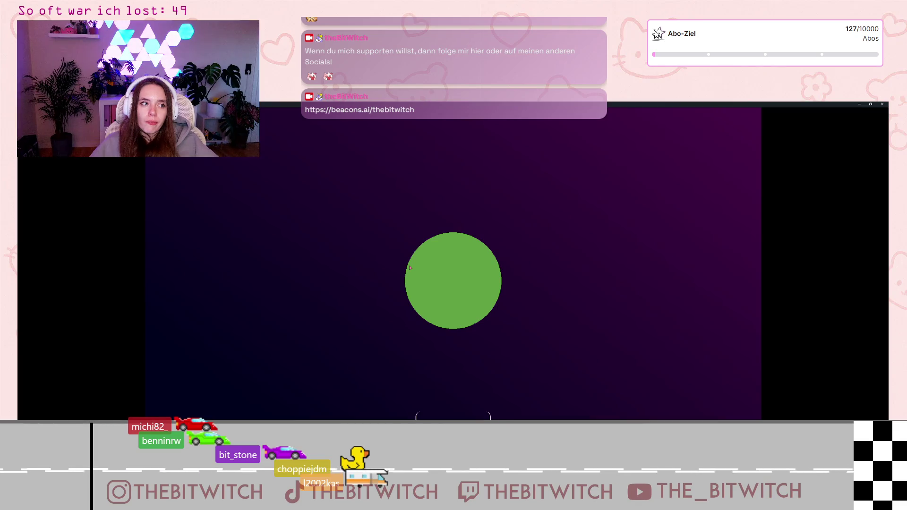
key(Escape)
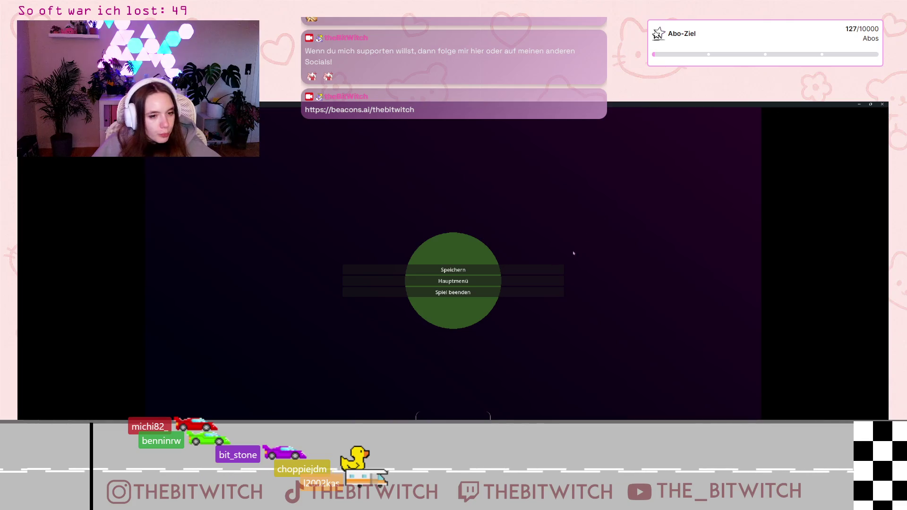
key(super+Down)
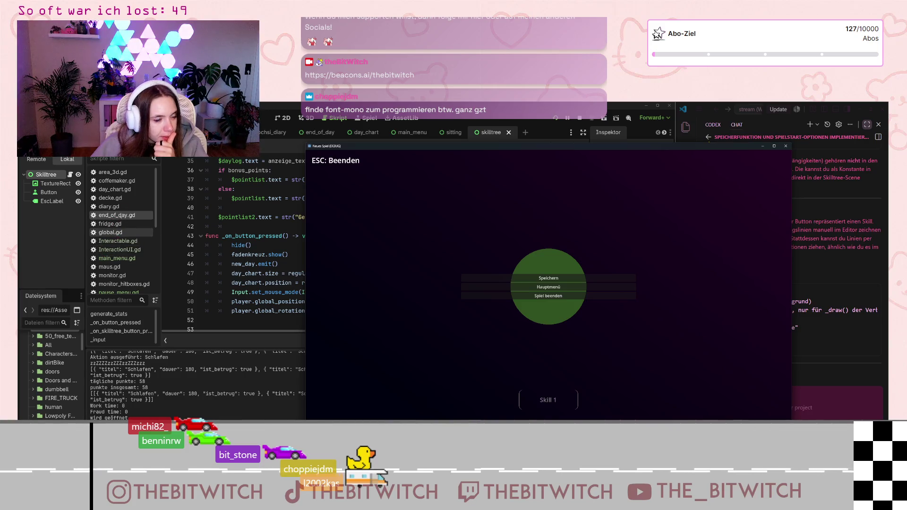
scroll(131, 188, down, 5)
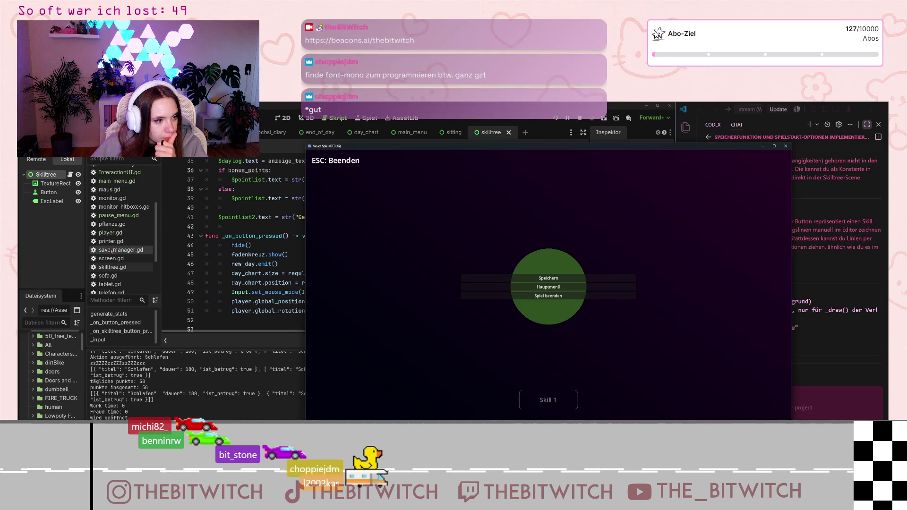
scroll(111, 250, up, 5)
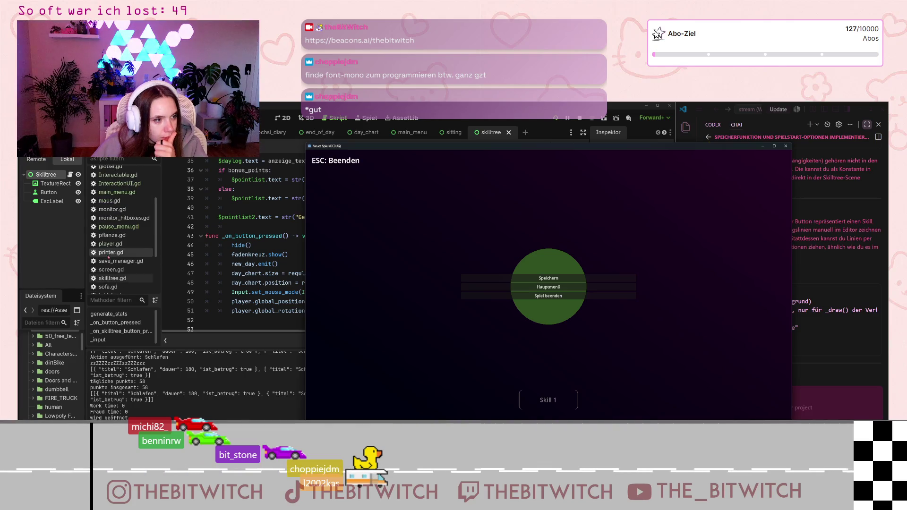
click(116, 241)
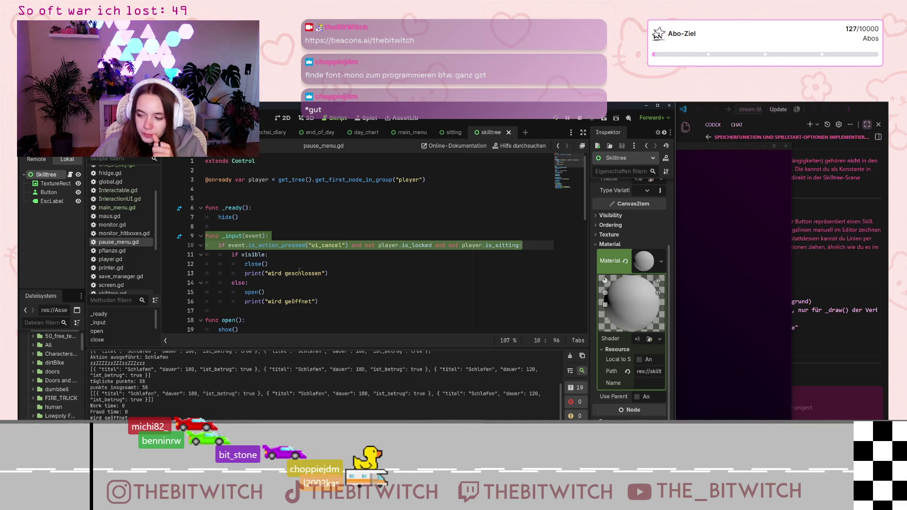
click(325, 257)
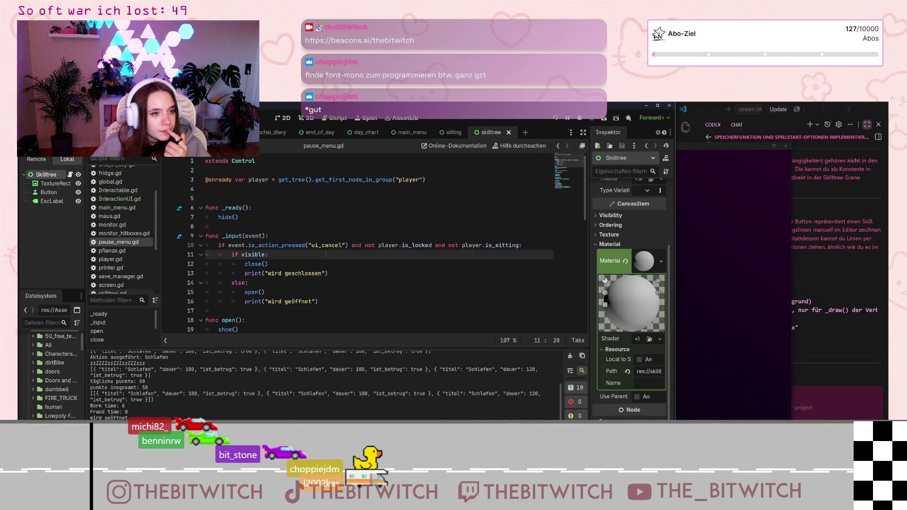
scroll(284, 236, down, 6)
scroll(252, 227, down, 3)
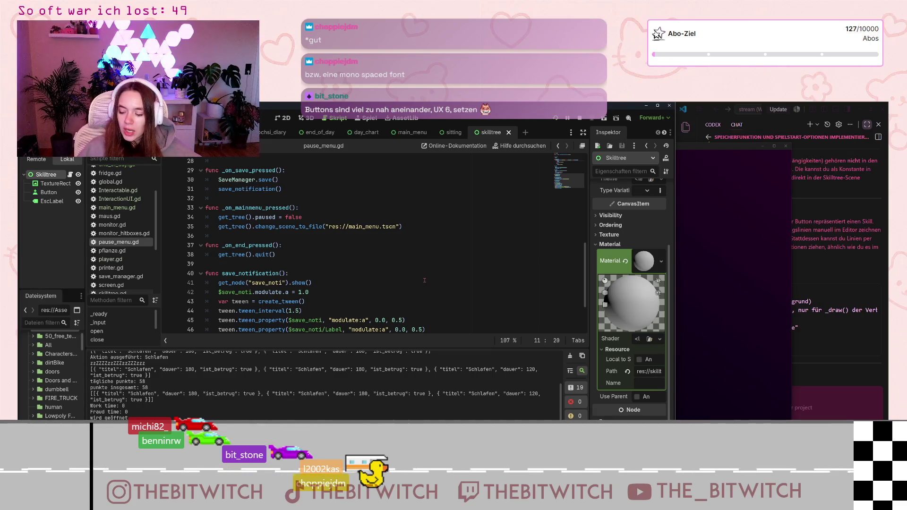
key(F6)
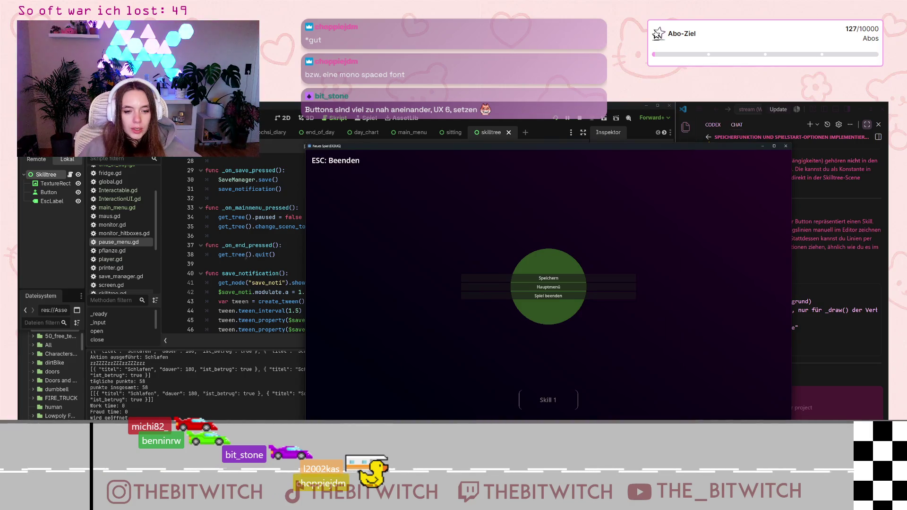
key(Escape)
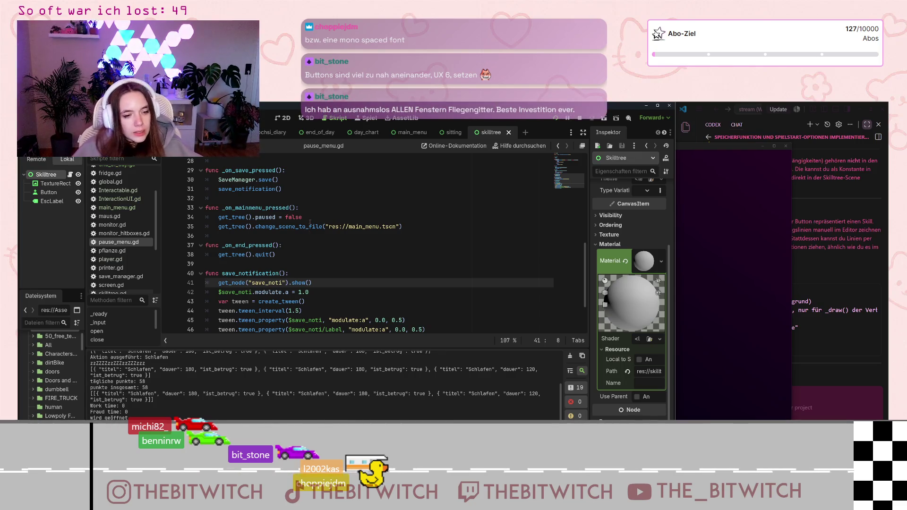
scroll(361, 290, down, 2)
scroll(361, 290, up, 11)
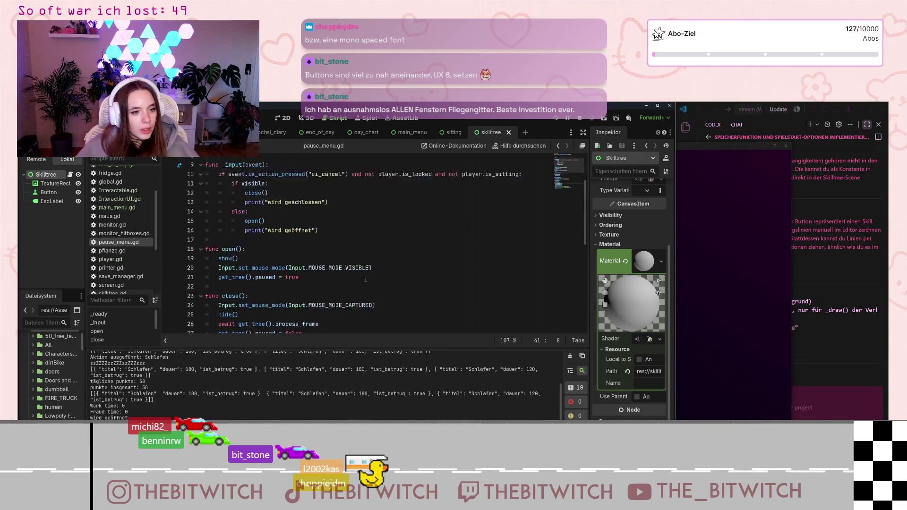
click(520, 245)
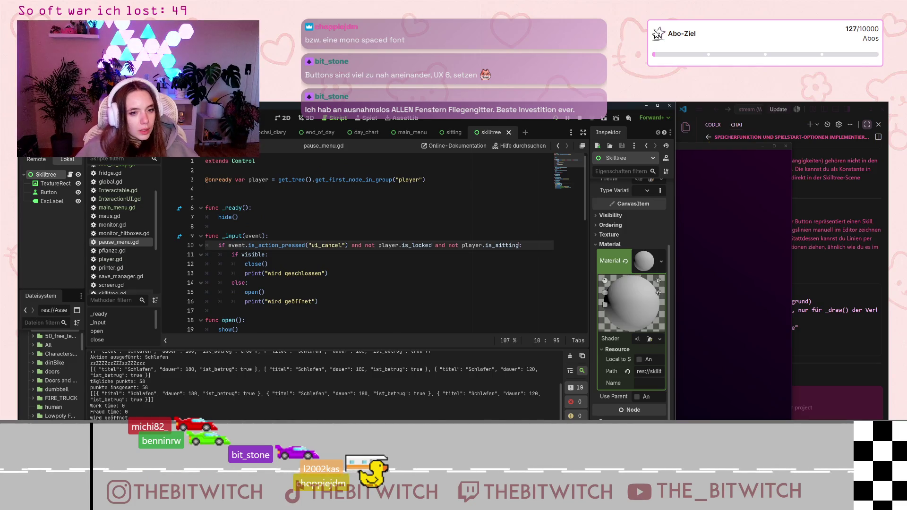
drag(438, 186, 206, 180)
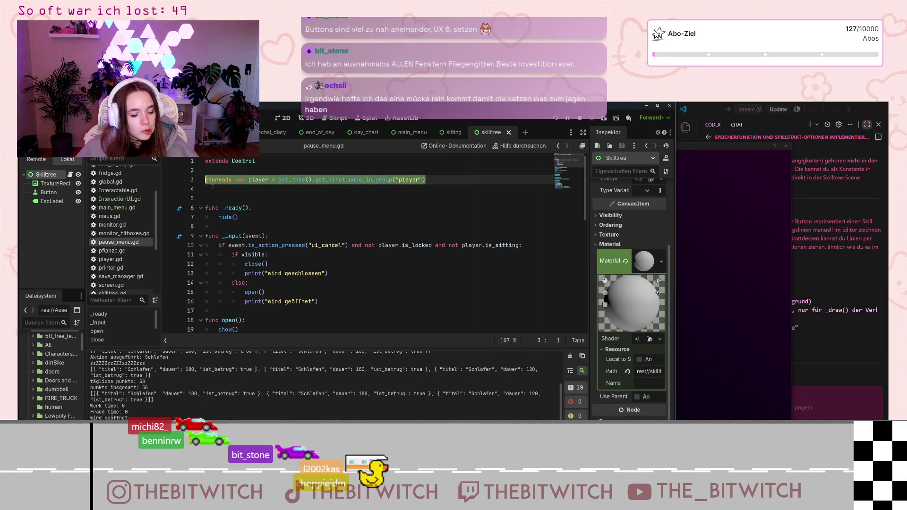
text(@onready var player = get_tree().get_first_node_in_group("player"))
click(289, 189)
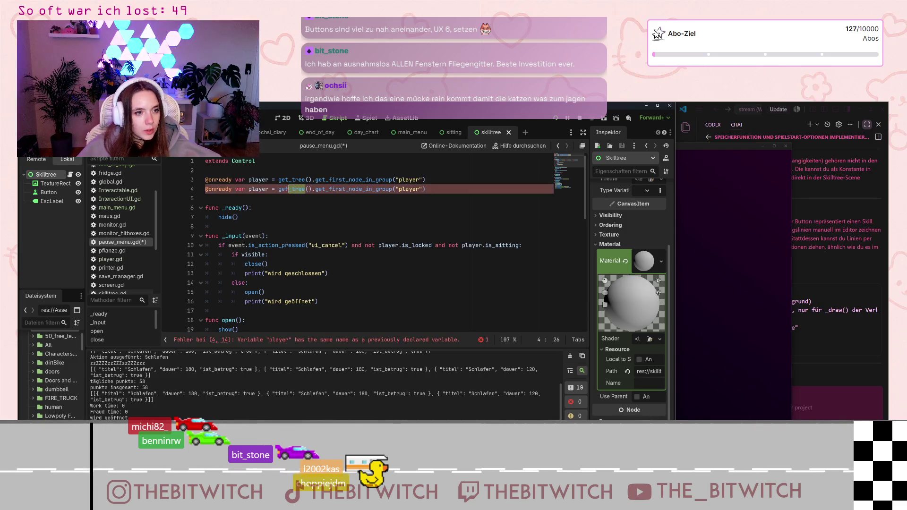
drag(425, 189, 289, 189)
text(node)
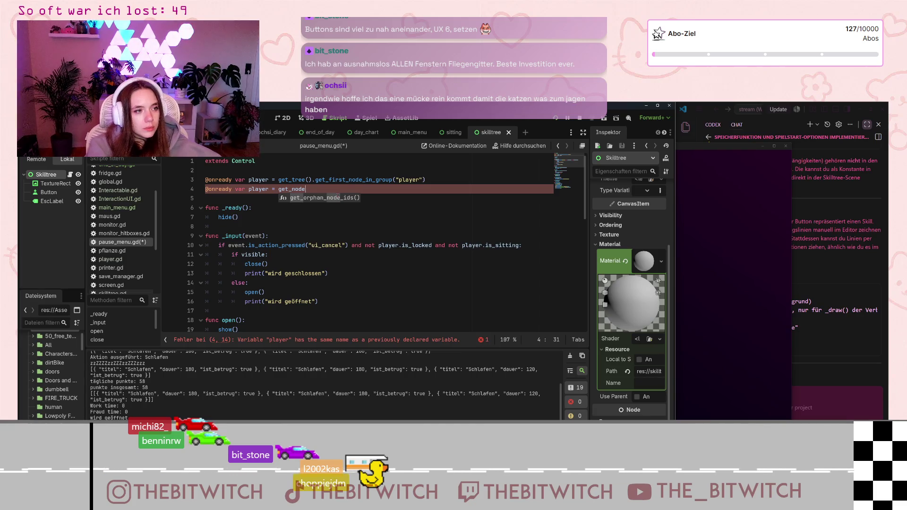
key(BackSpace)
key(BackSpace)
key(BackSpace)
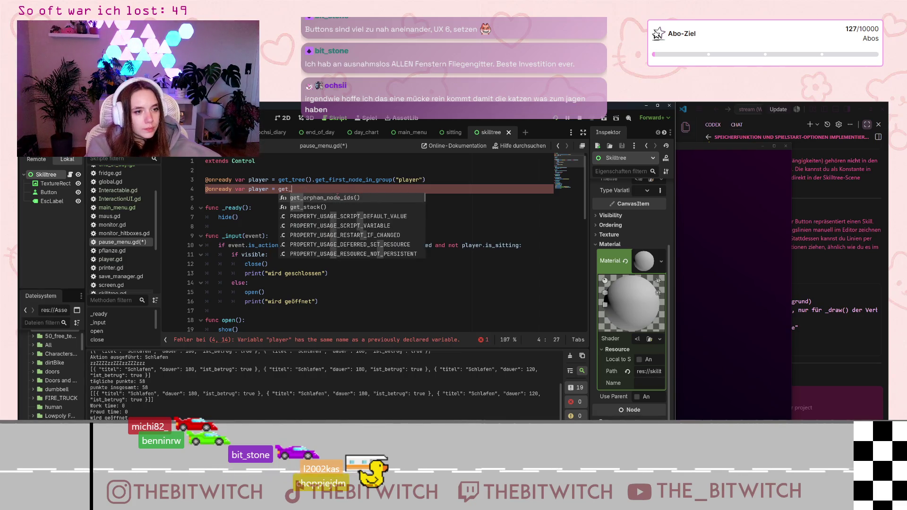
text(tree)
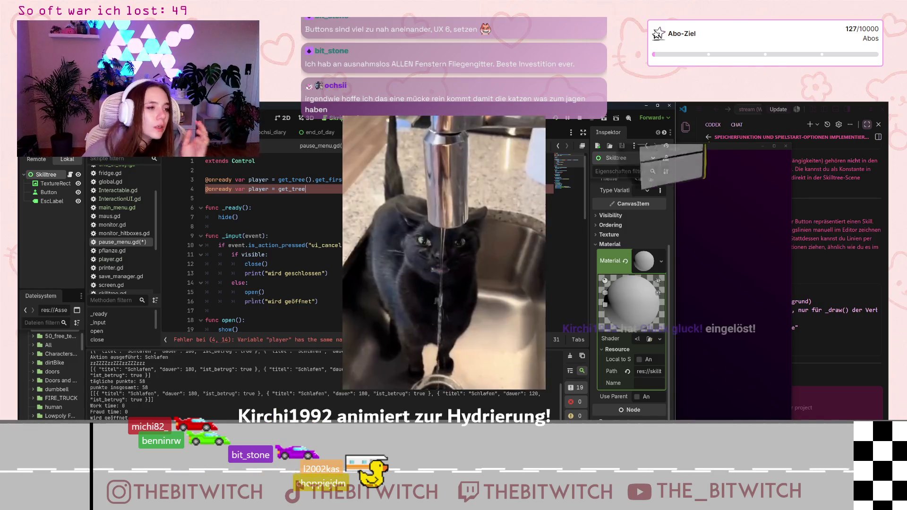
scroll(134, 215, up, 3)
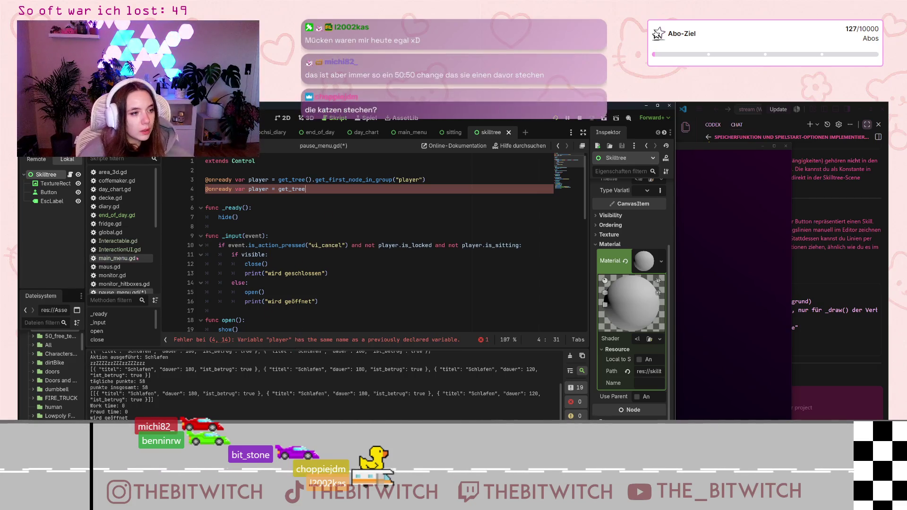
Select get_node("/root/Welt/end_of_day") on line 8 of day_chart.gd, then open end_of_day.gd
click(133, 242)
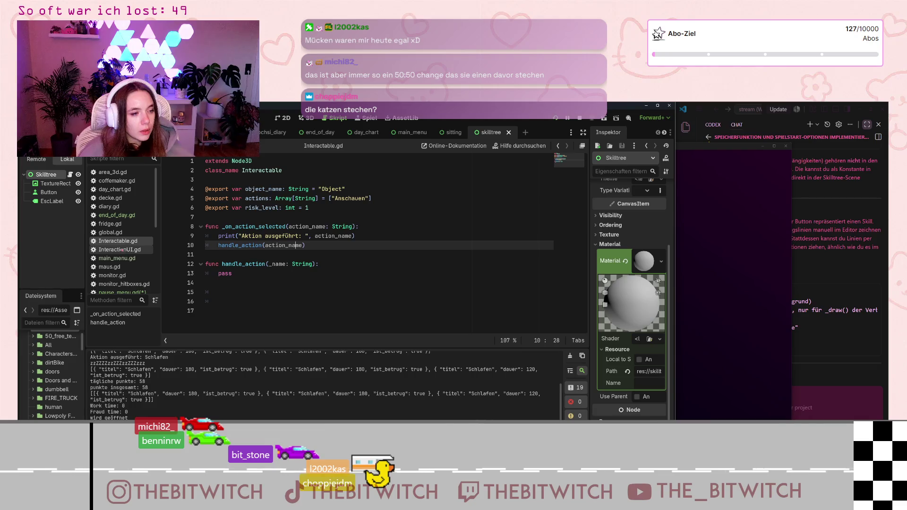
click(110, 232)
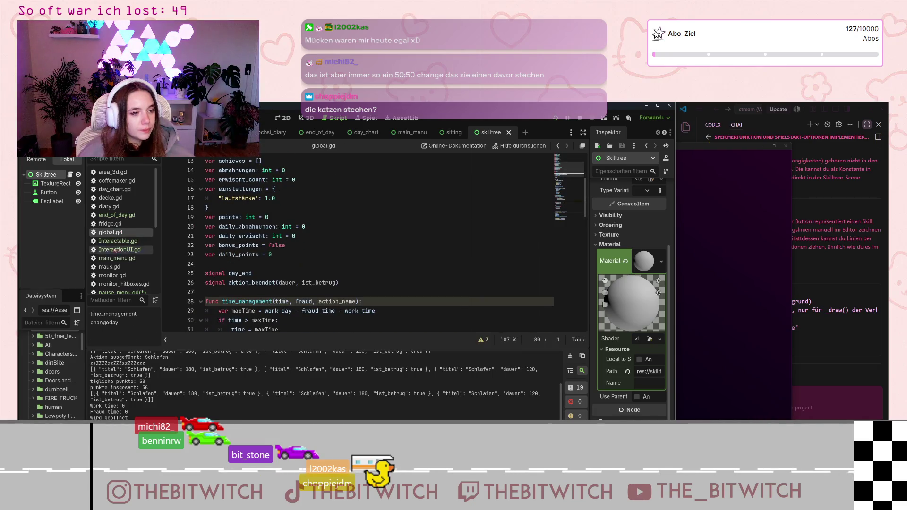
click(121, 189)
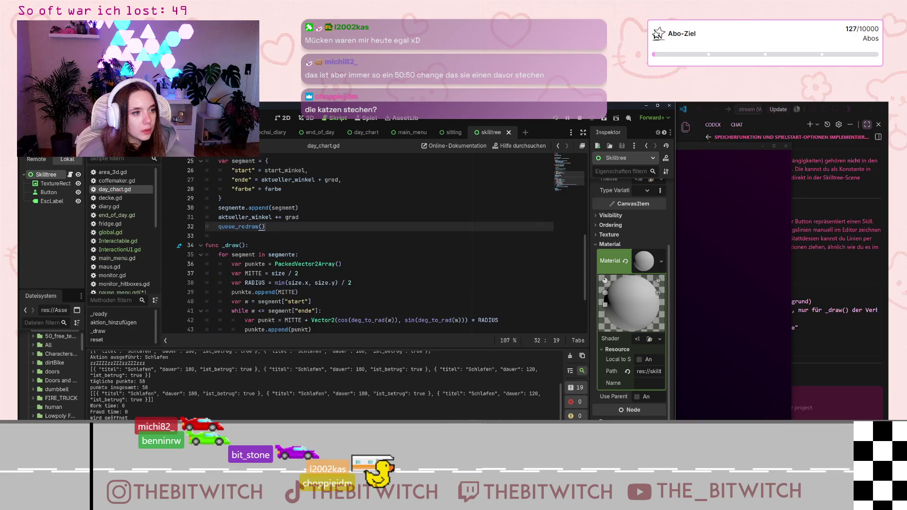
scroll(231, 259, up, 8)
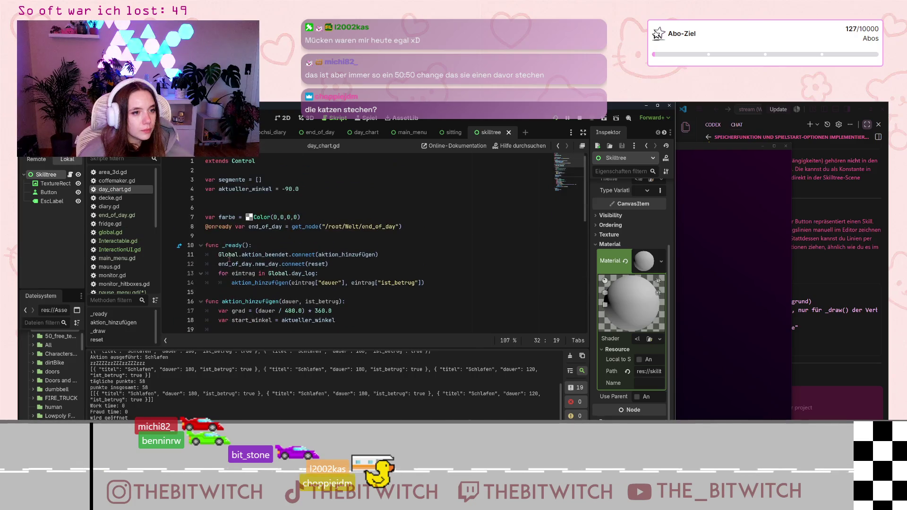
click(291, 226)
drag(291, 227, 408, 230)
key(ctrl+c)
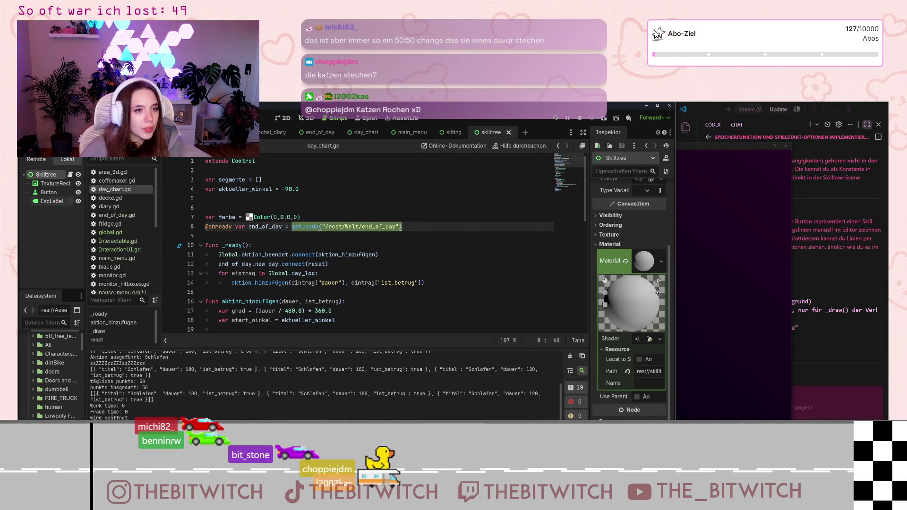
click(125, 215)
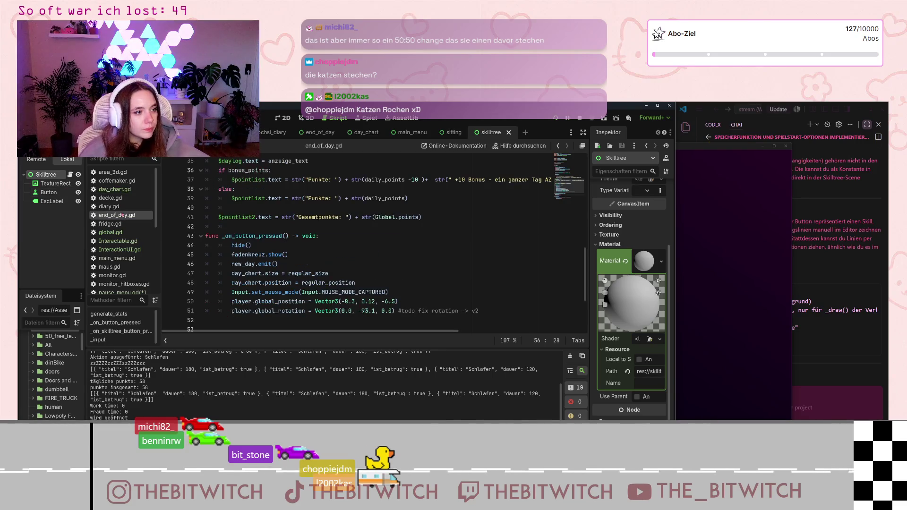
Paste the end_of_day get_node lookup into pause_menu.gd line 4 and extend the path to /skilltree
scroll(120, 260, down, 2)
click(121, 261)
key(BackSpace)
key(BackSpace)
key(BackSpace)
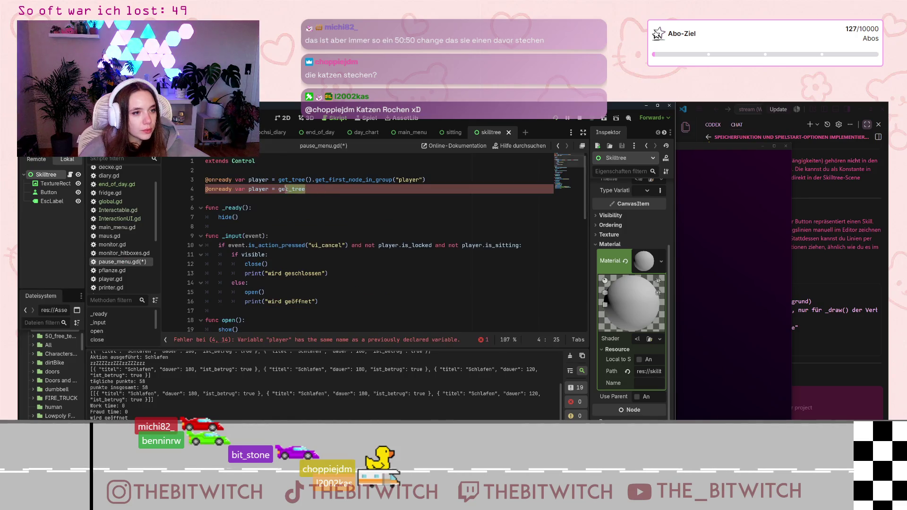
key(ctrl+v)
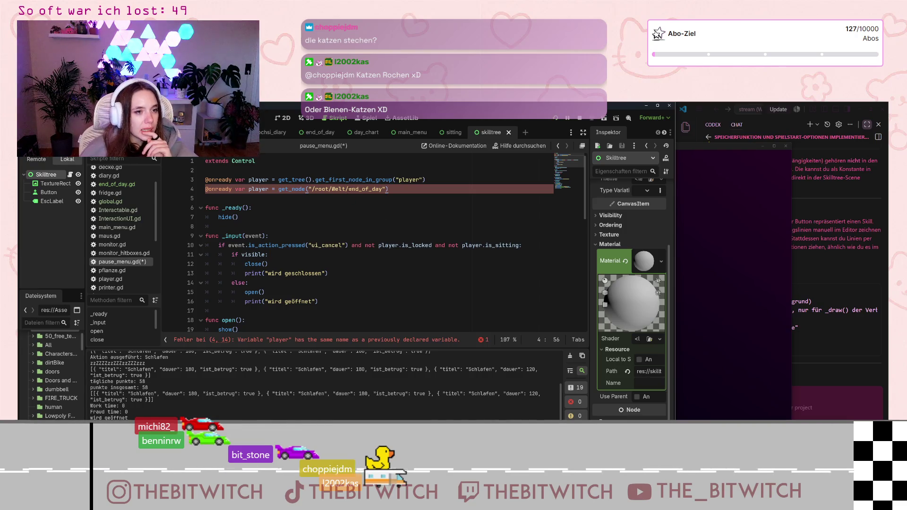
click(348, 189)
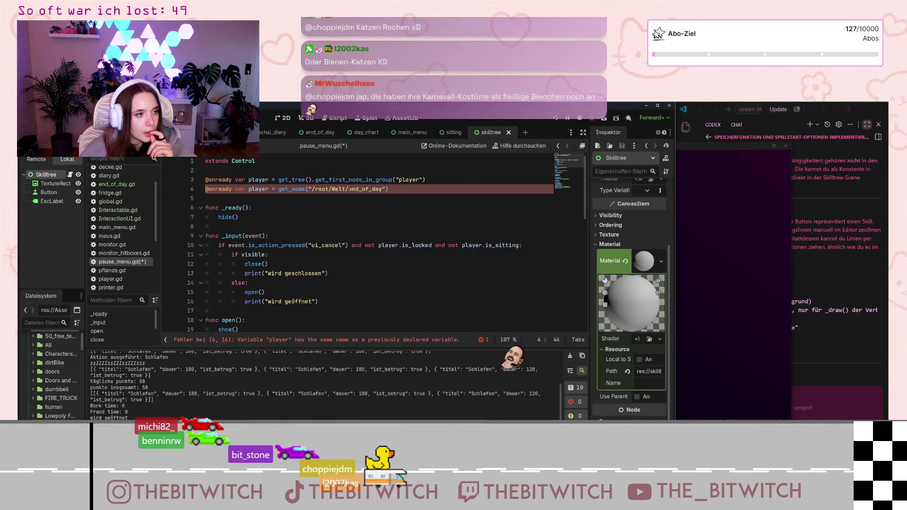
key(ctrl+Tab)
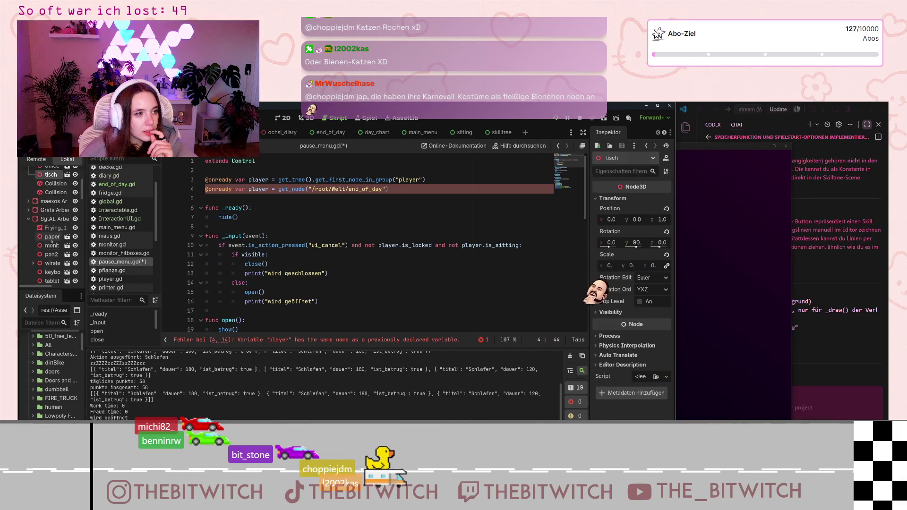
scroll(50, 253, down, 6)
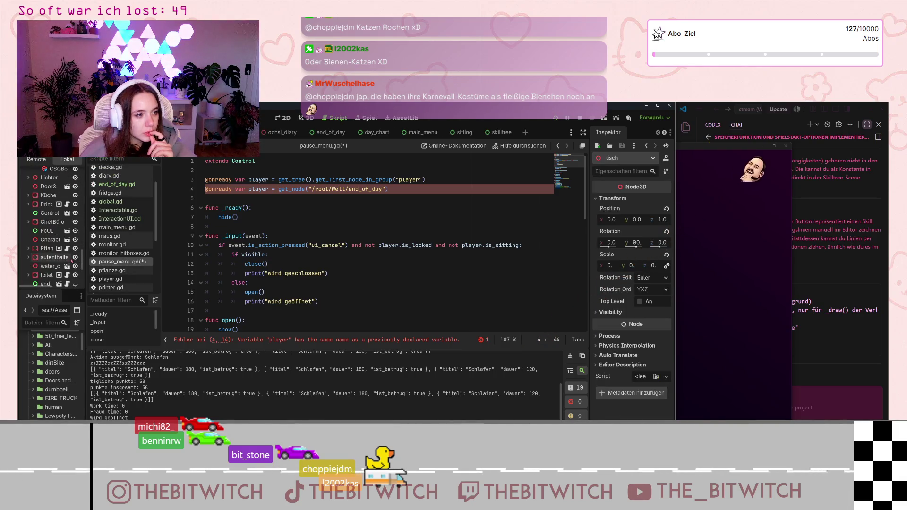
scroll(71, 260, down, 2)
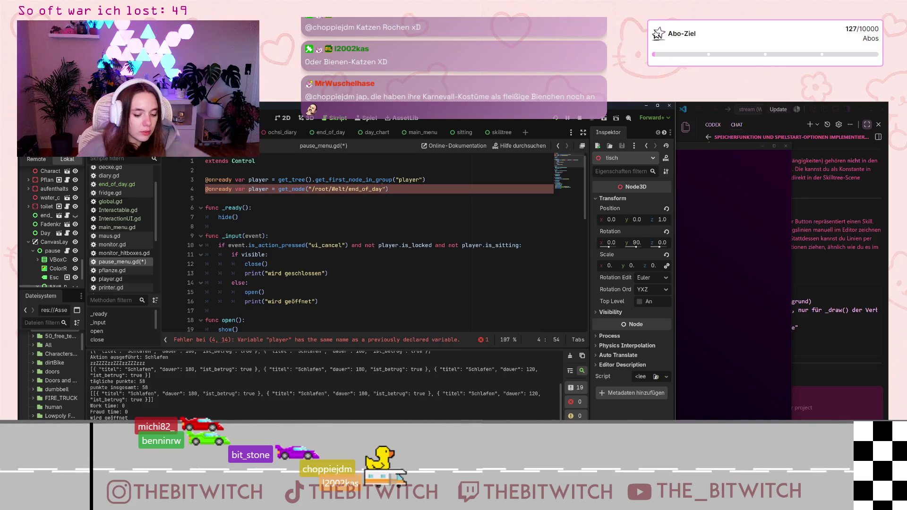
text(/s)
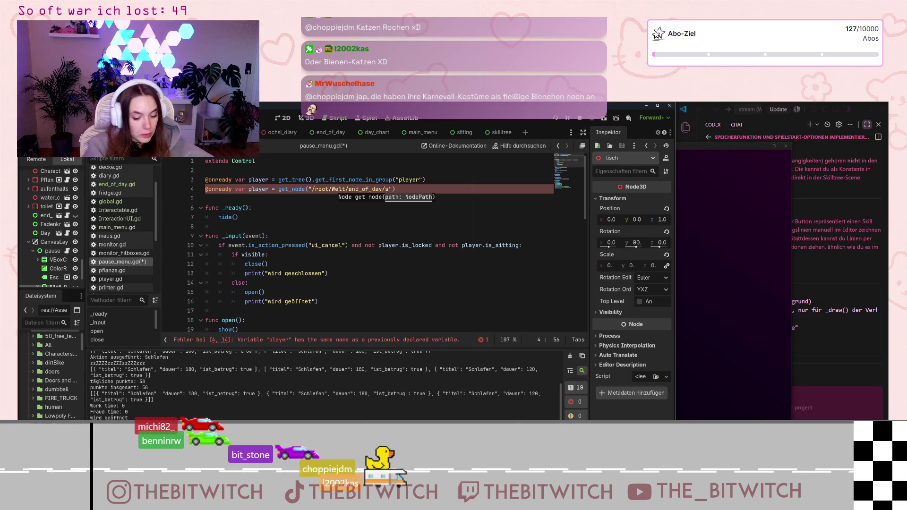
text(ree)
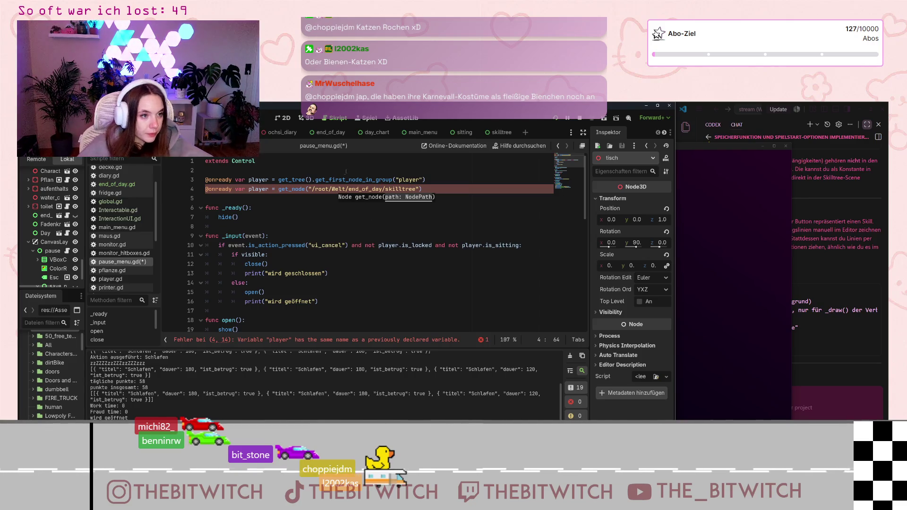
Rename the duplicate player variable on line 4 to skilltree
click(250, 189)
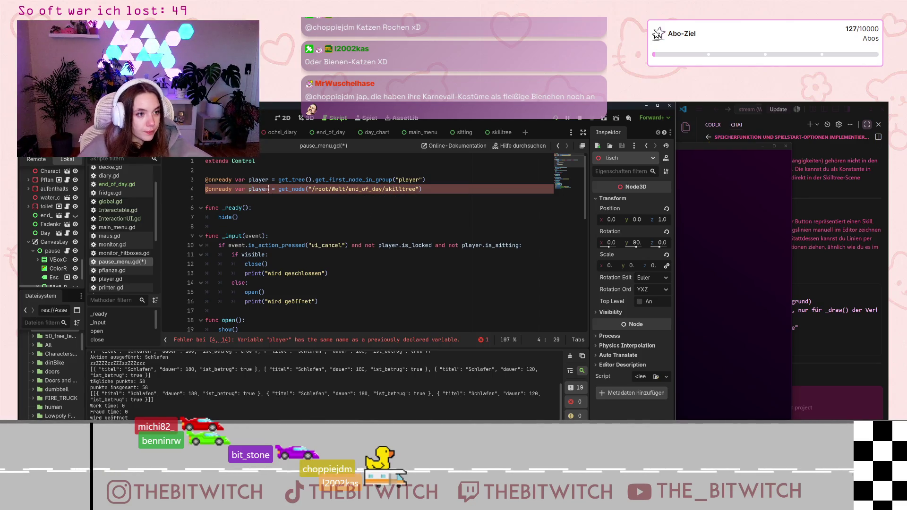
double_click(249, 189)
text(skilltre)
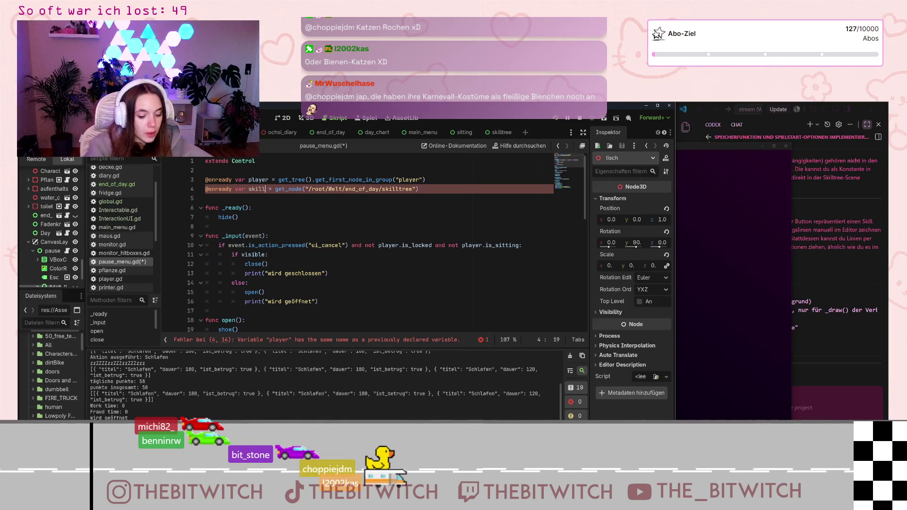
text(e)
key(Down)
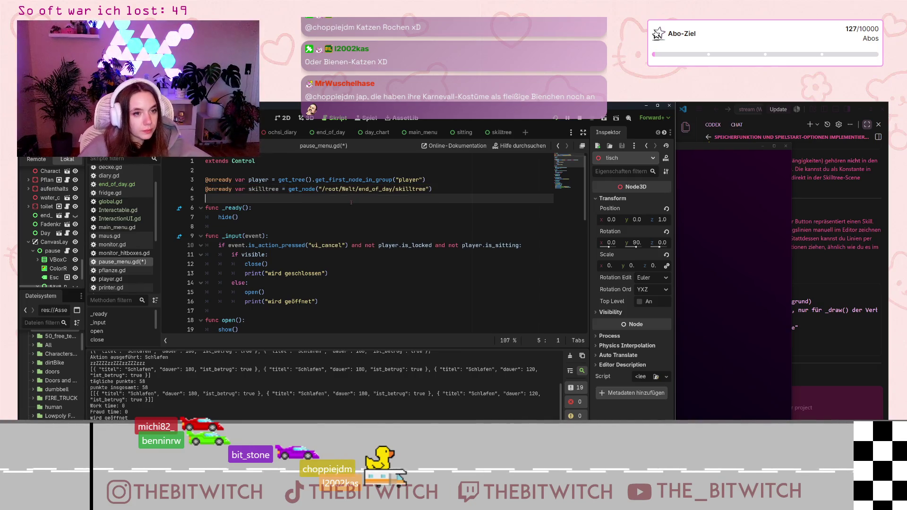
scroll(359, 209, down, 10)
scroll(380, 211, up, 10)
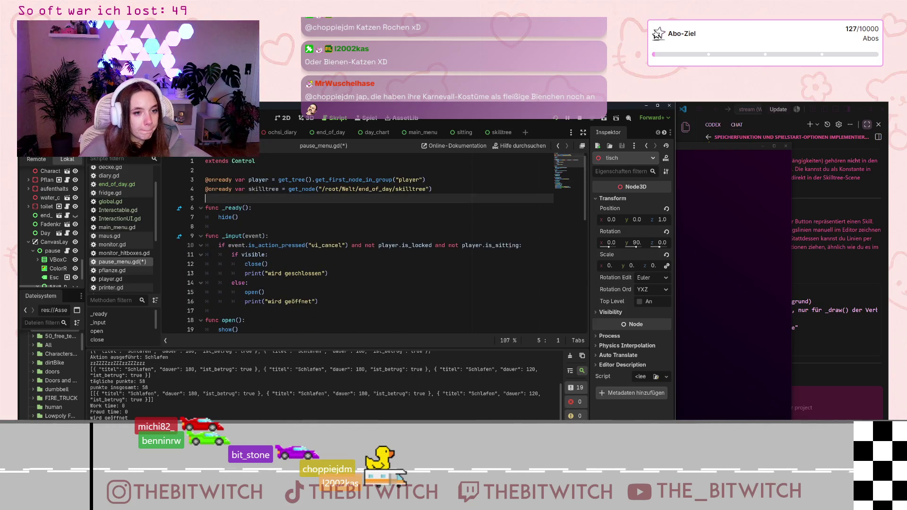
click(518, 245)
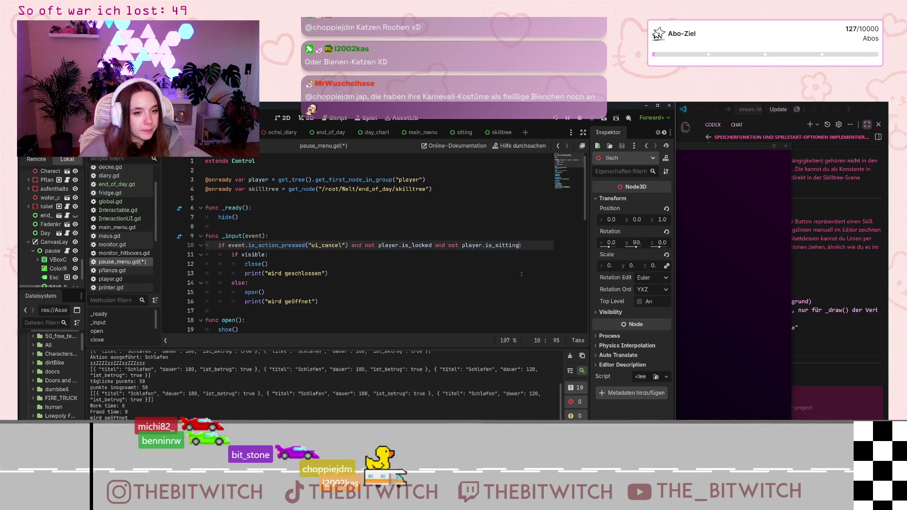
Append 'and not skilltree.active_skilltree' to the ui_cancel check, save, and run with F5
text(and not skilltr)
key(Return)
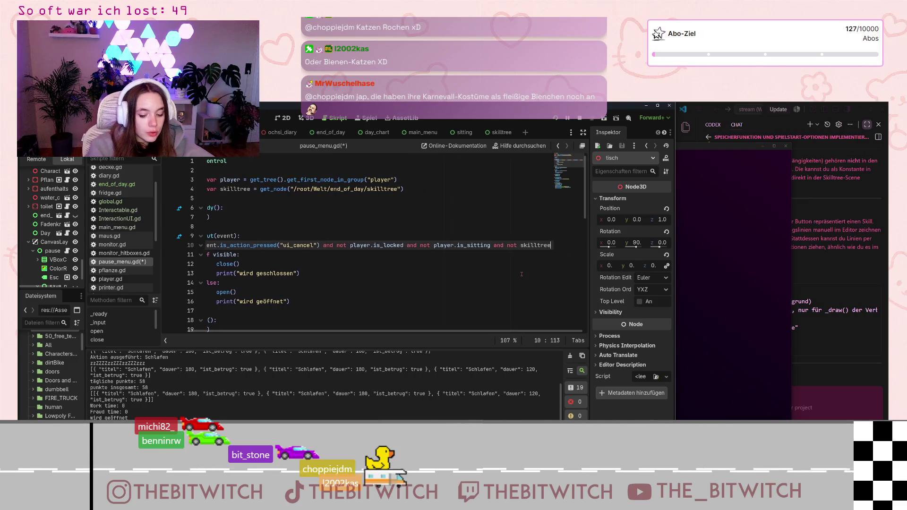
text(.)
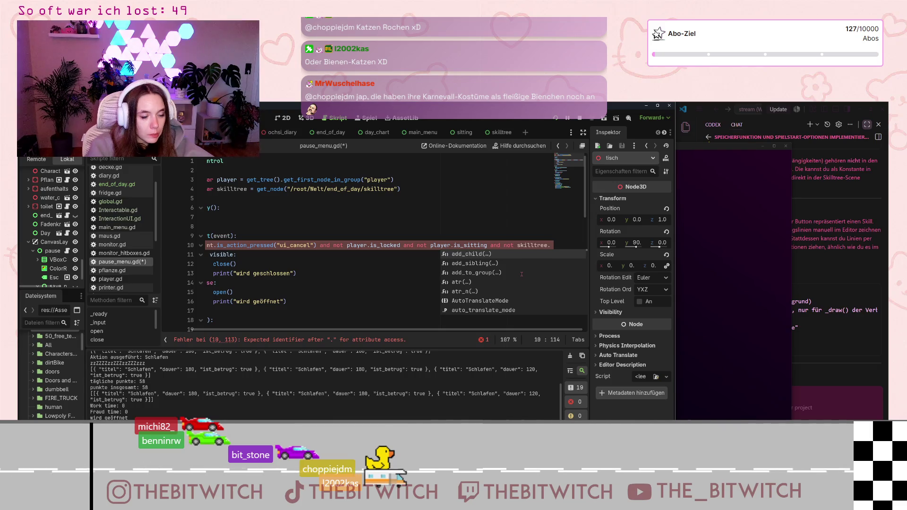
text(active)
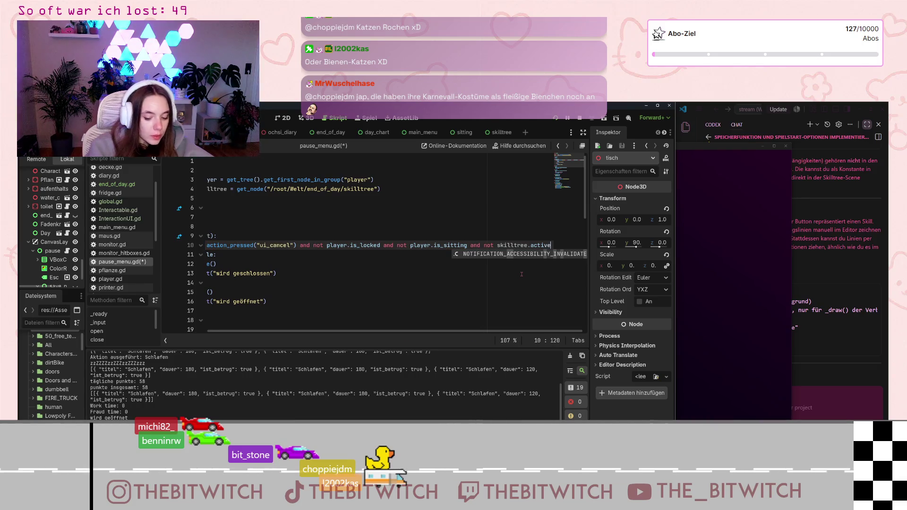
text(_skilltree)
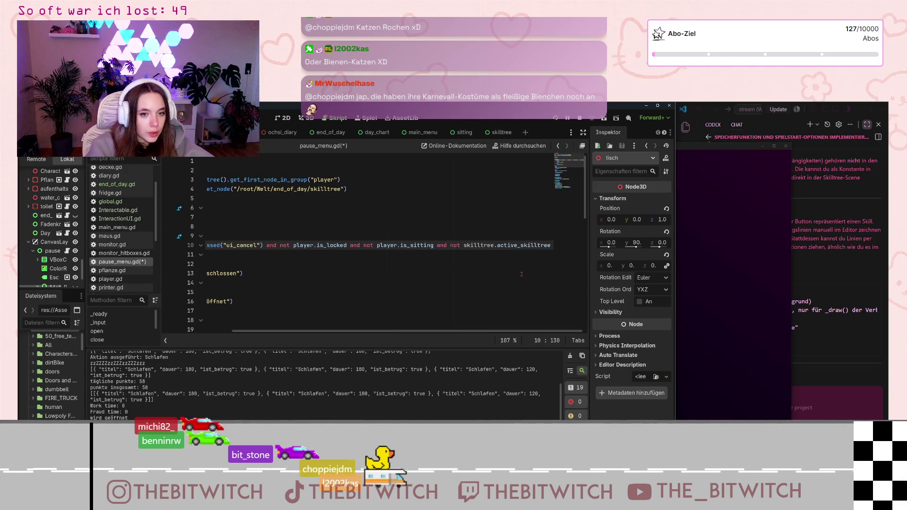
click(414, 297)
key(ctrl+s)
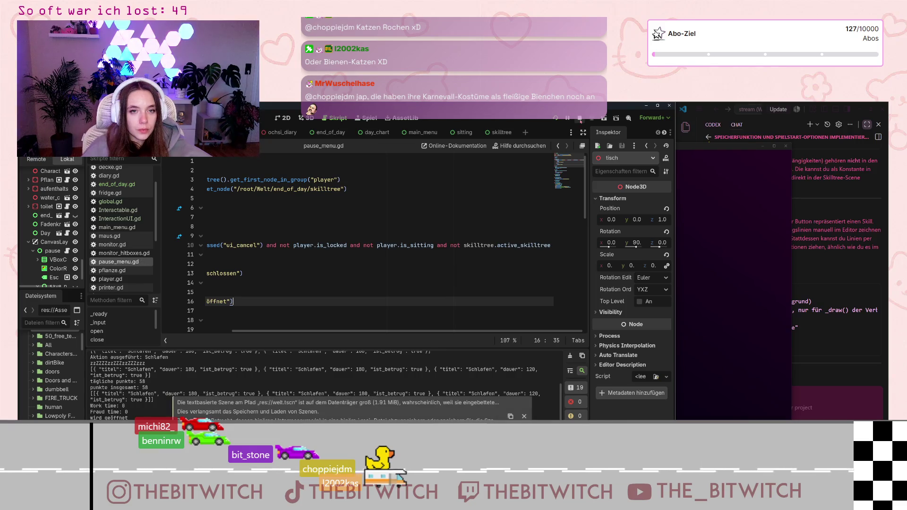
key(F5)
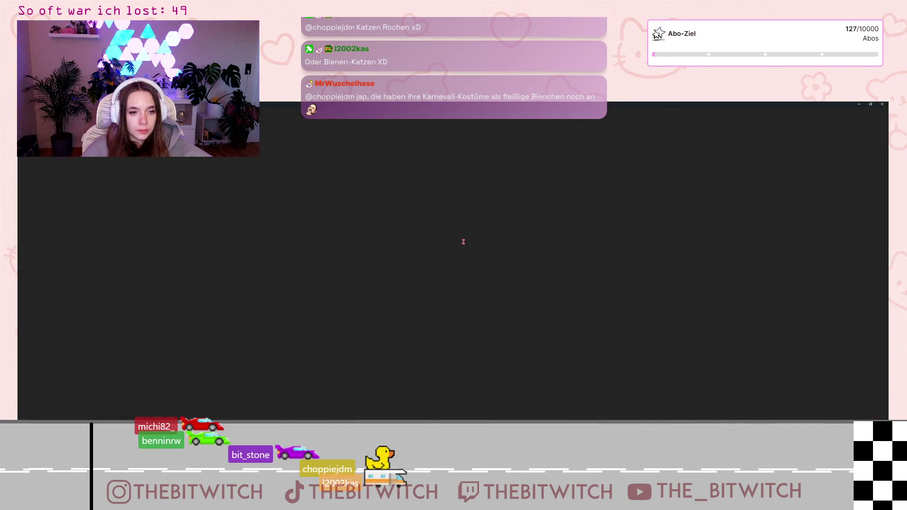
Start a new save, sleep on the sofa, then press Esc on the results screen, triggering the error
click(452, 289)
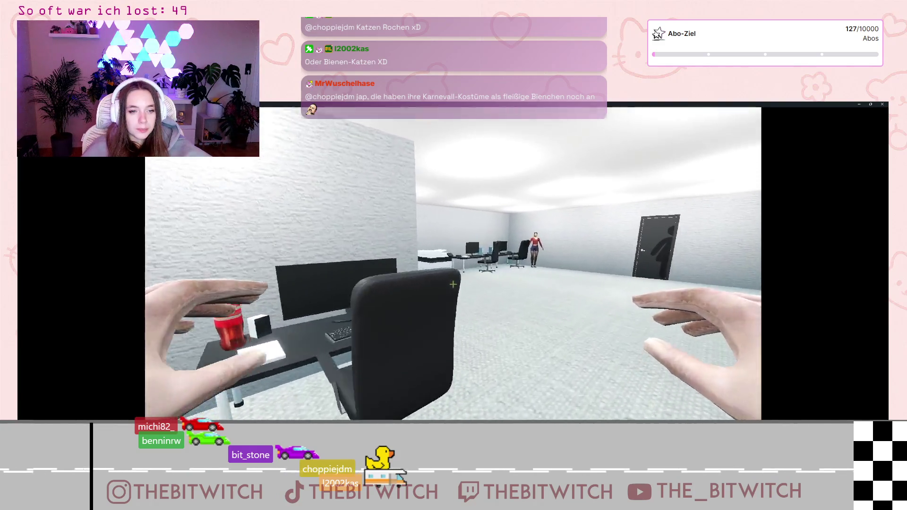
key(w)
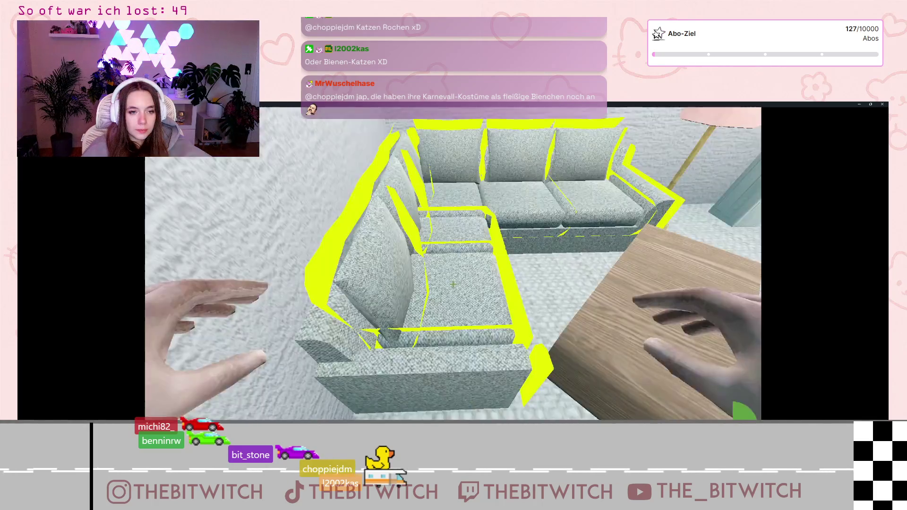
click(453, 283)
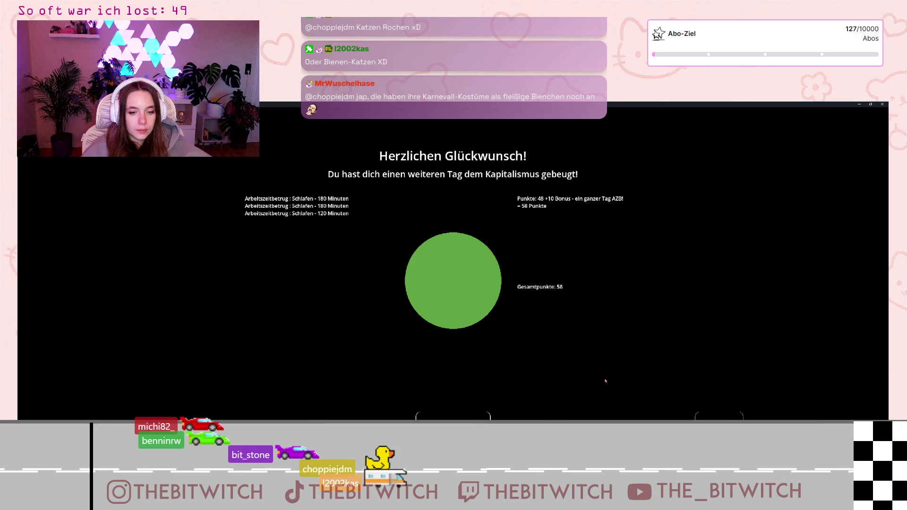
key(Escape)
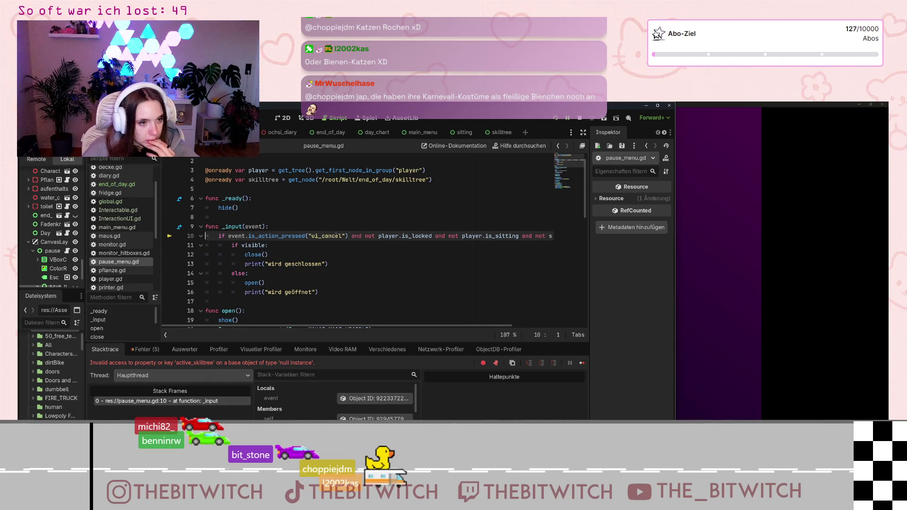
Inspect line 10 and the error list for the active_skilltree null-instance error
click(477, 235)
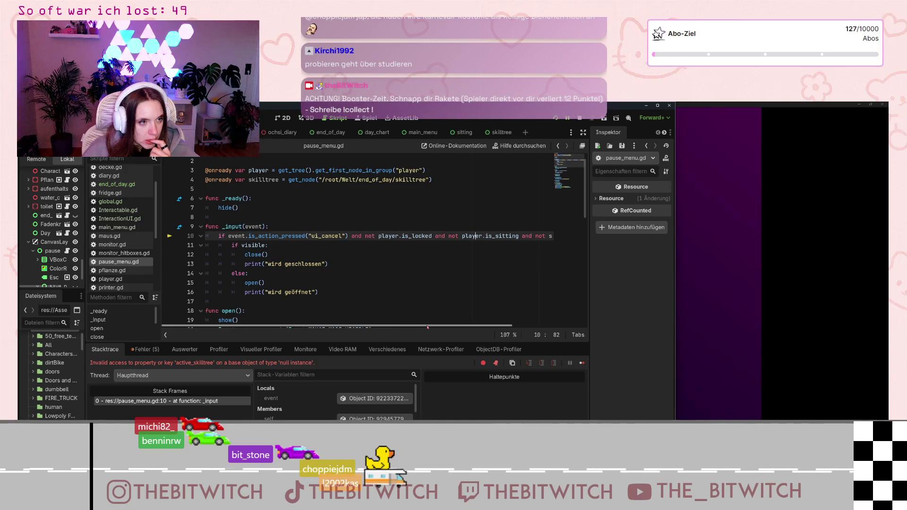
mouse_move(427, 326)
mouse_down()
mouse_move(481, 325)
mouse_move(453, 322)
mouse_up()
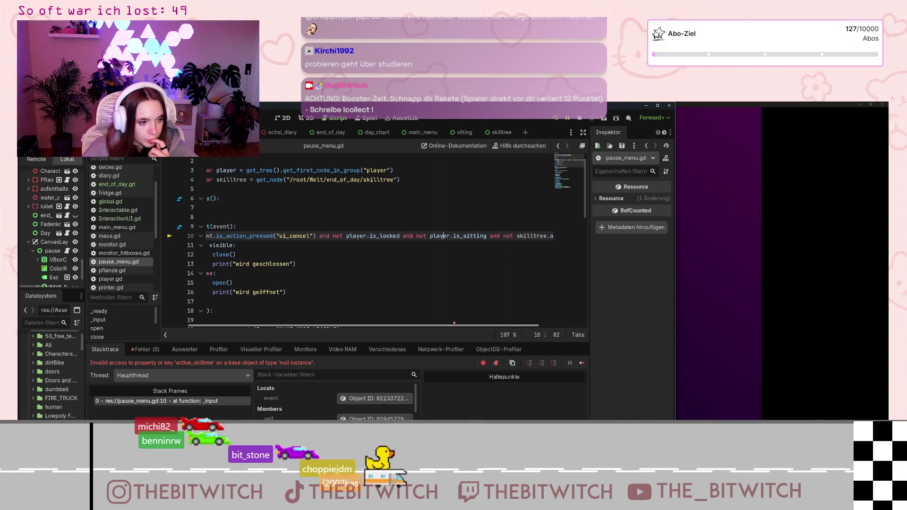
click(144, 349)
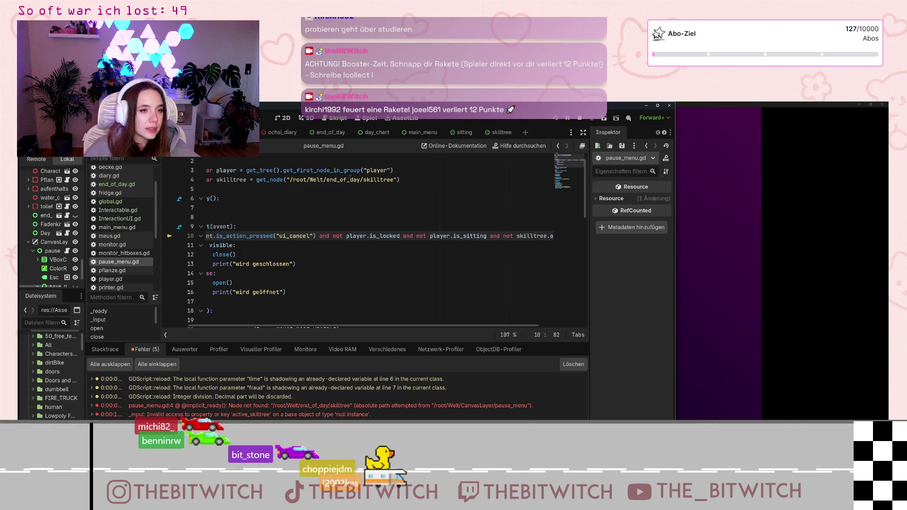
Remove 'Welt/end_of_day/' so the path reads /root/skilltree, save, and stop the game
drag(361, 180, 310, 179)
key(BackSpace)
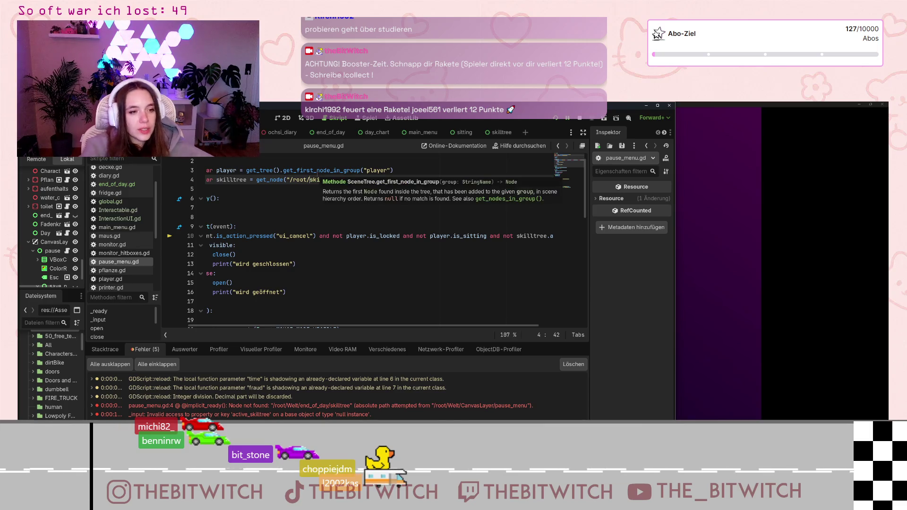
click(360, 217)
key(ctrl+s)
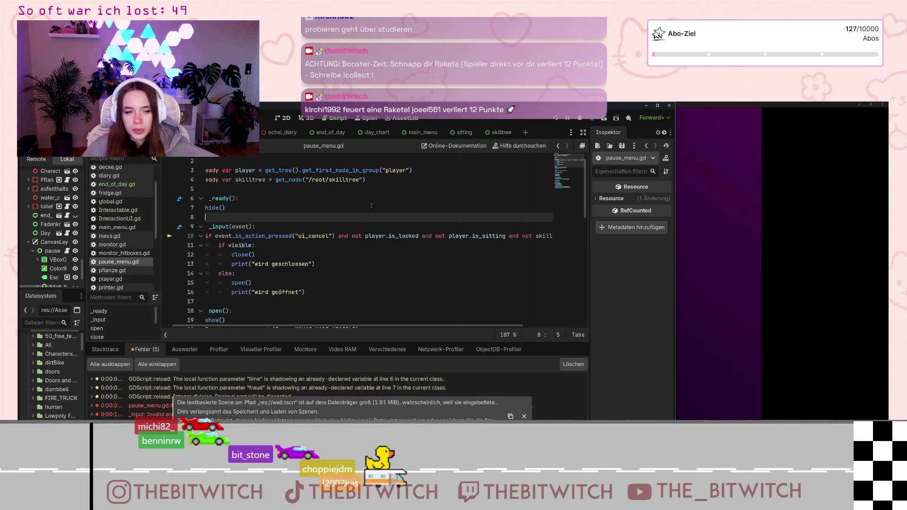
click(579, 118)
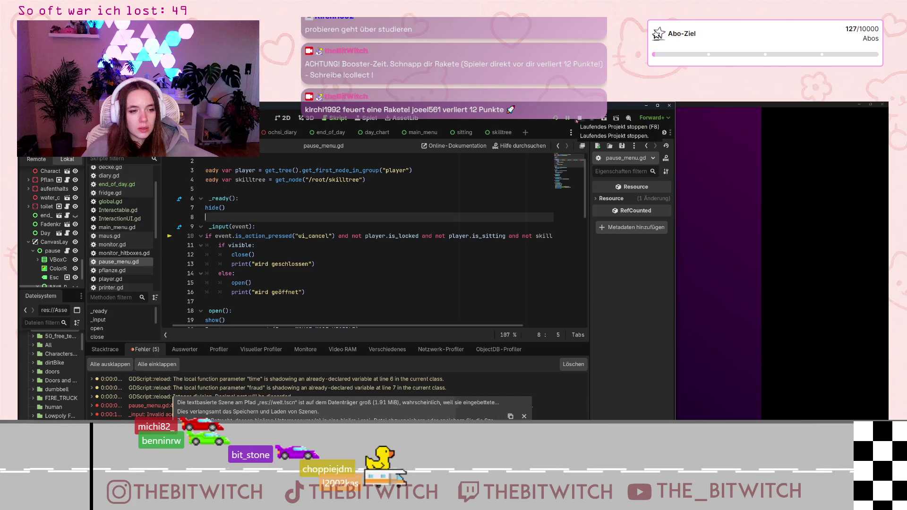
Rerun the game, start a new save and sleep on the sofa, hitting the same null-instance error
click(553, 119)
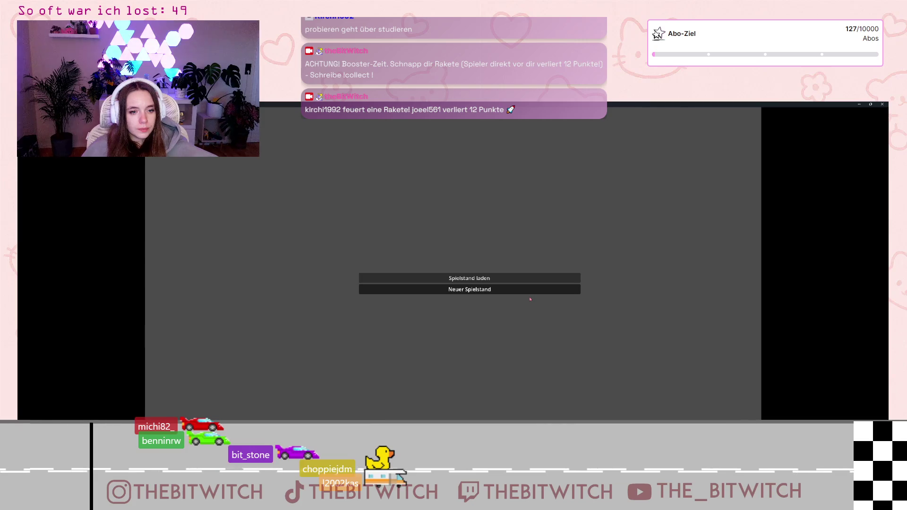
click(530, 298)
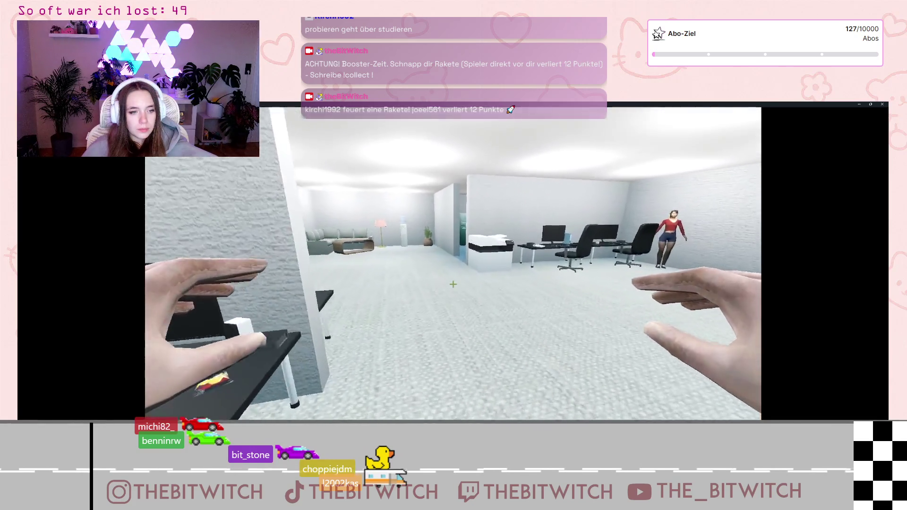
key(w)
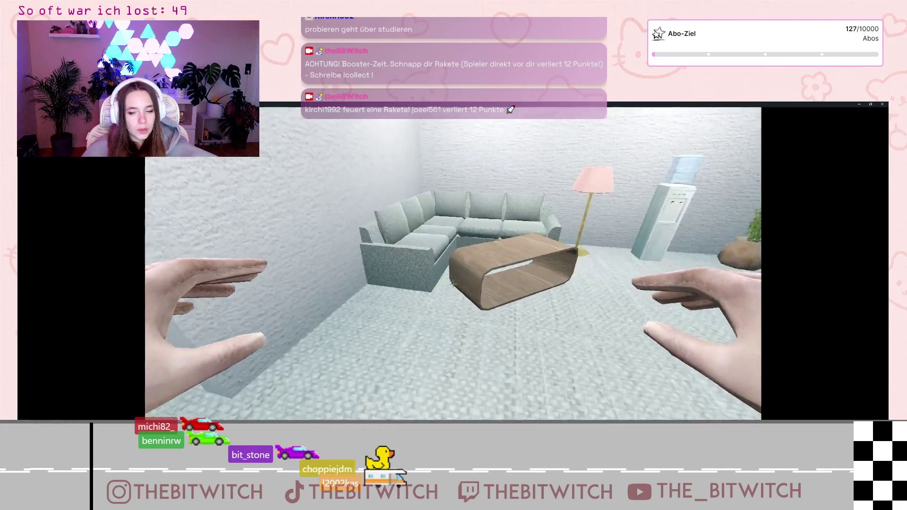
key(w)
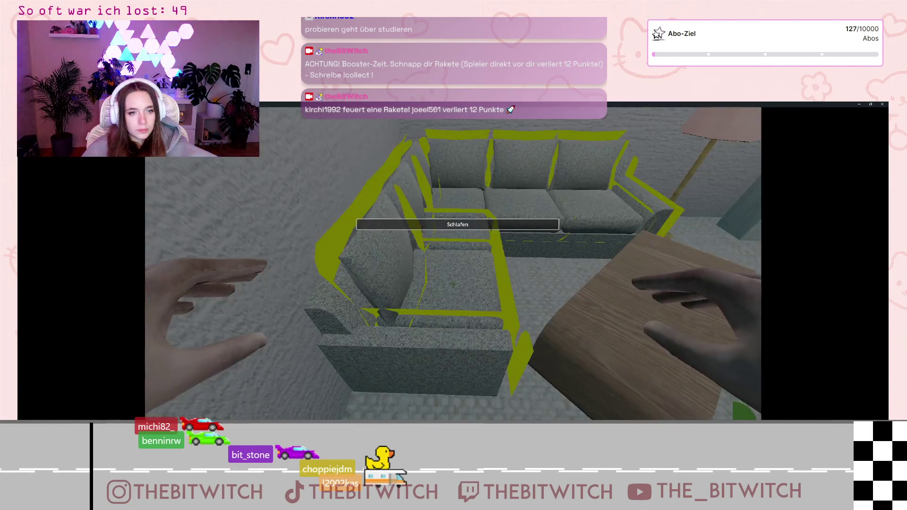
key(e)
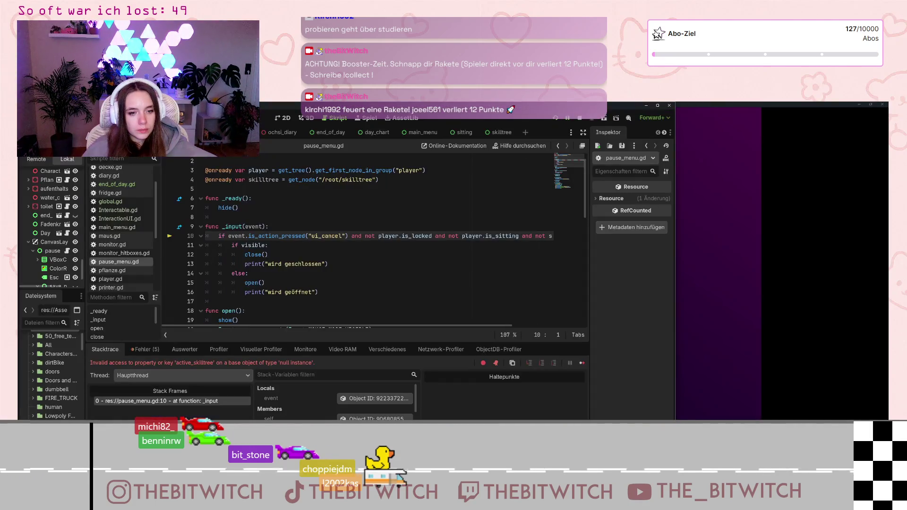
click(696, 252)
click(254, 252)
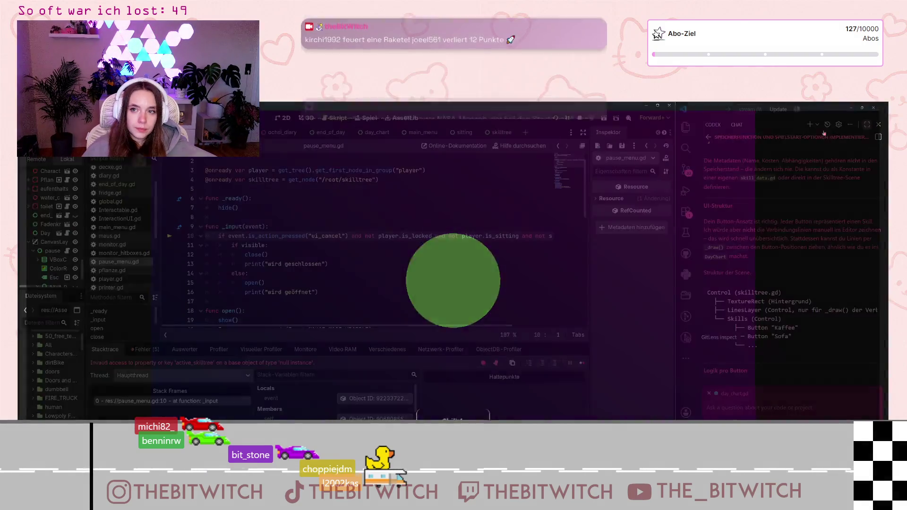
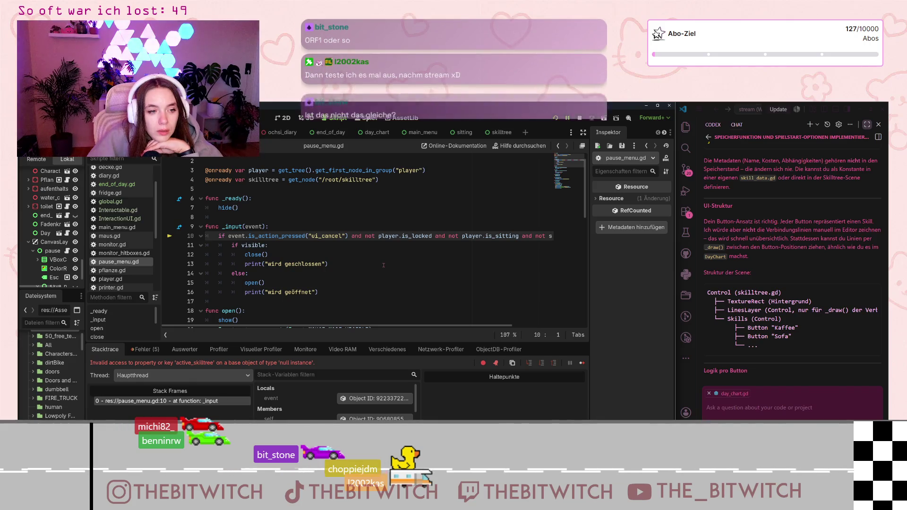
Inspect the skilltree.active_skilltree check on line 10 of pause_menu.gd, then switch to the skilltree scene
click(482, 236)
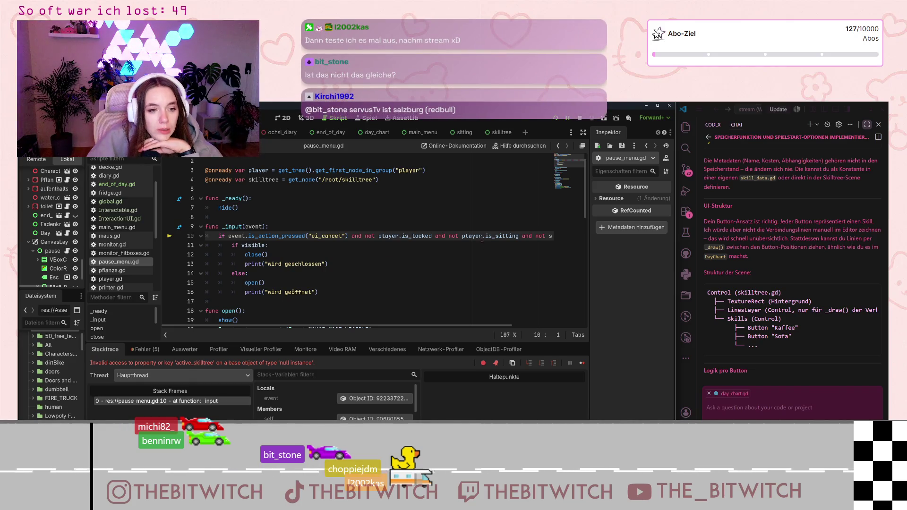
key(End)
key(ctrl+Left)
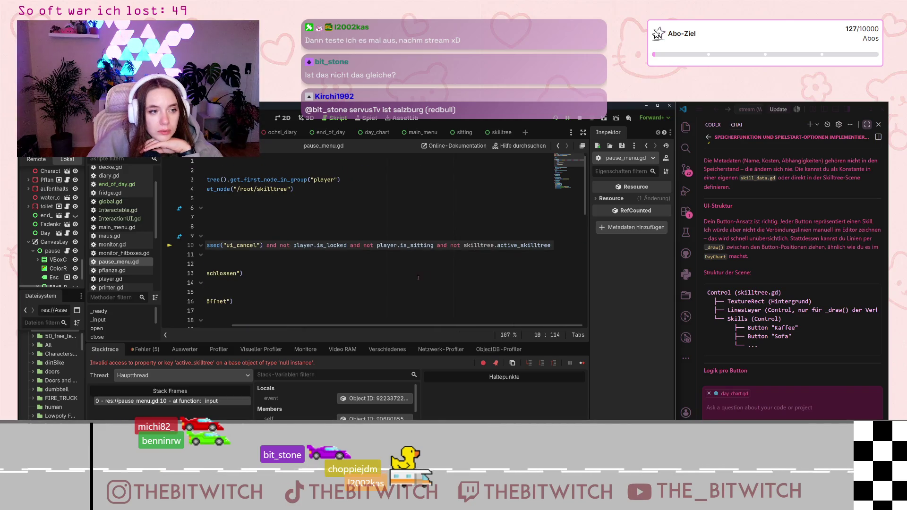
drag(406, 326, 337, 326)
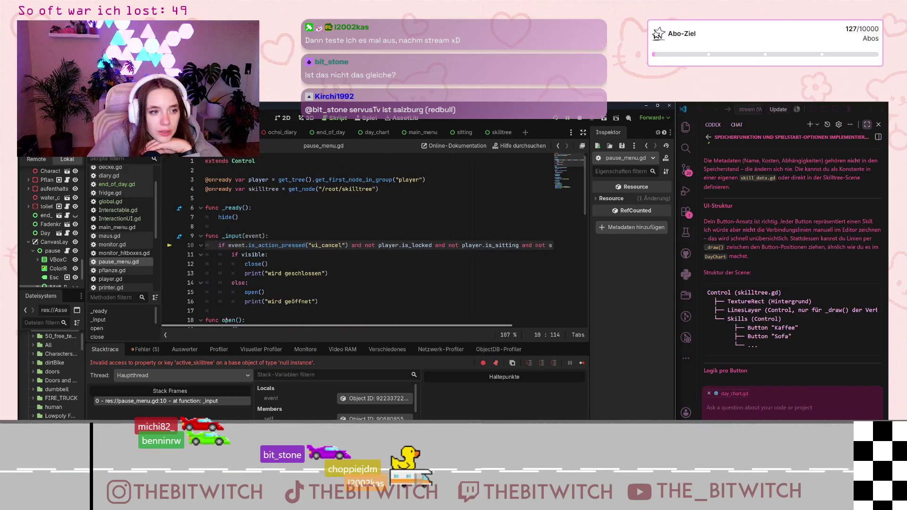
scroll(52, 231, down, 3)
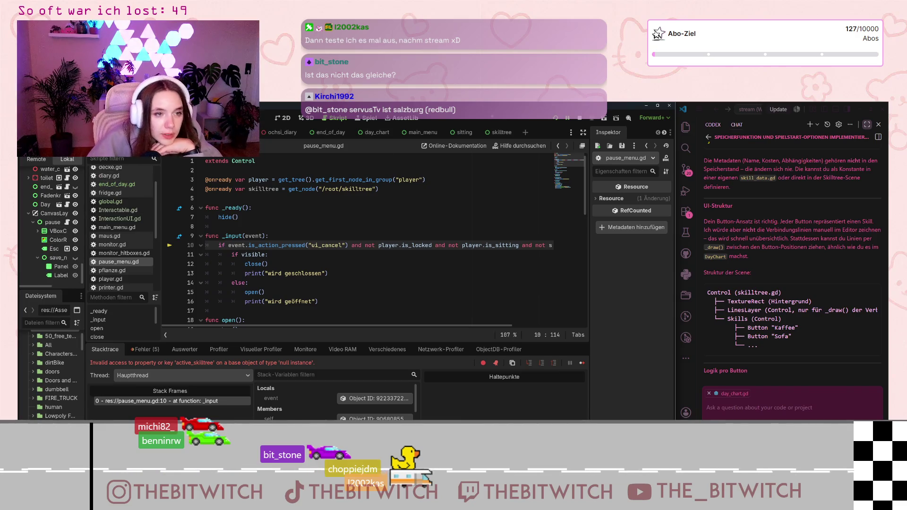
click(497, 133)
scroll(633, 132, down, 2)
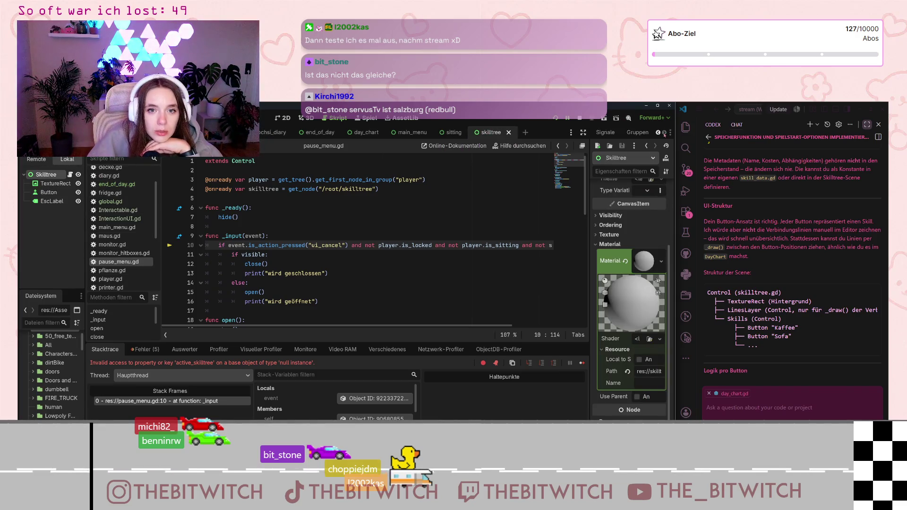
In the Groups dock, add a new global group named skilltree
click(638, 133)
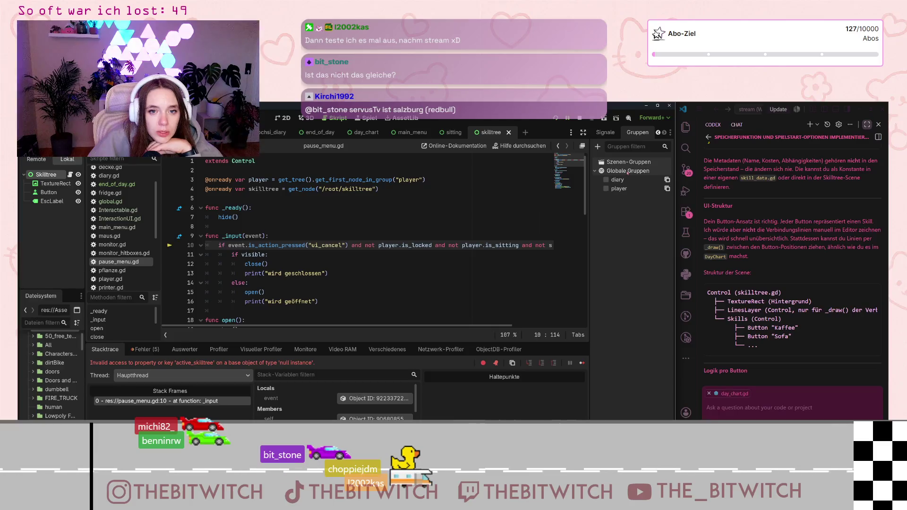
right_click(50, 174)
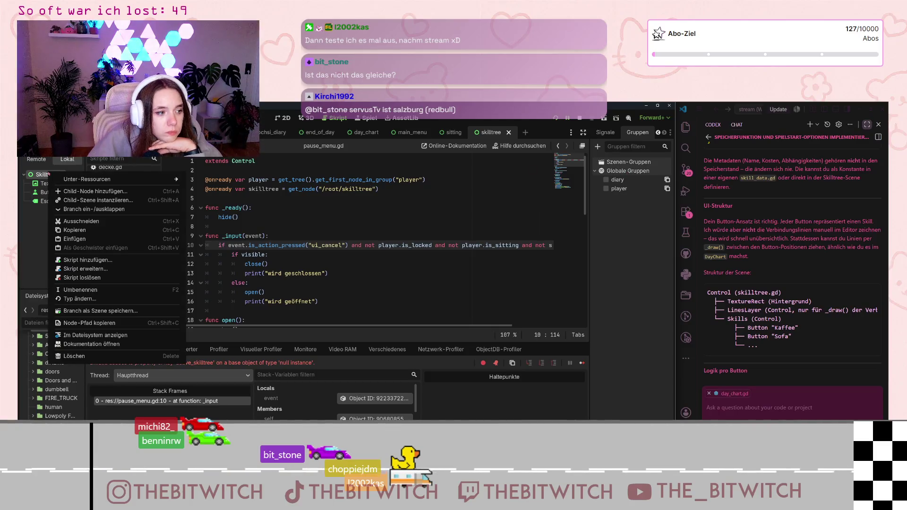
key(Escape)
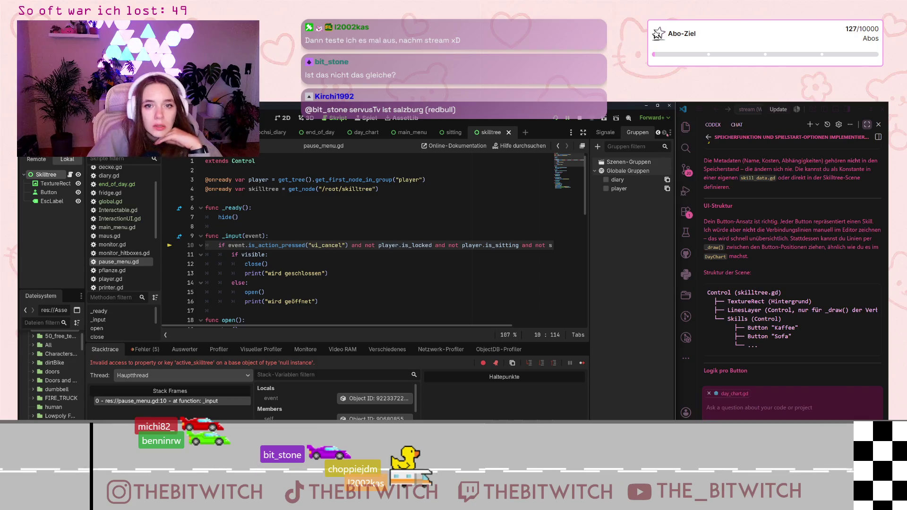
click(598, 146)
text(skilltree)
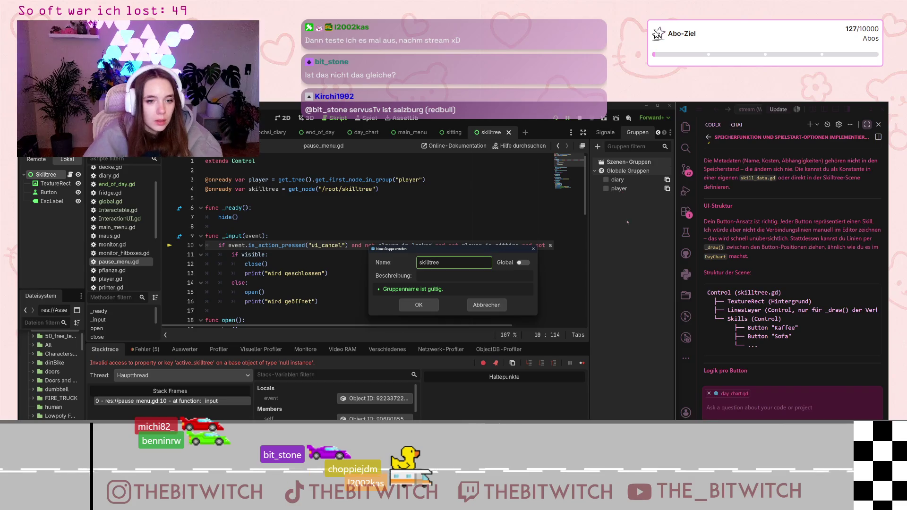
click(426, 303)
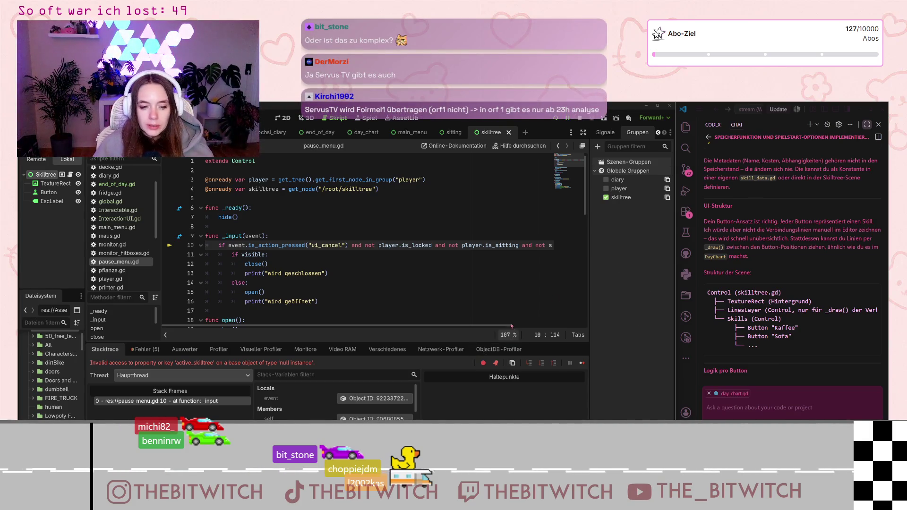
Dim the Litra Glow light to 9% brightness and close its window
key(alt+Tab)
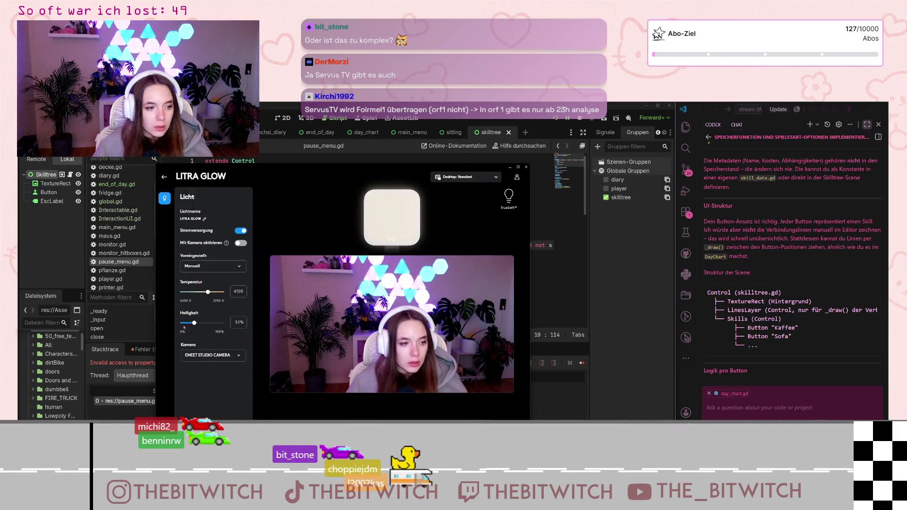
click(184, 323)
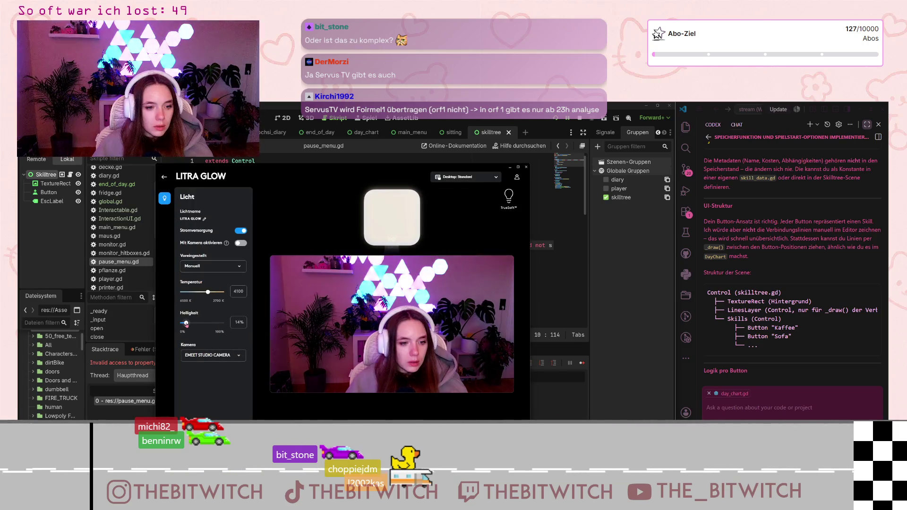
click(509, 167)
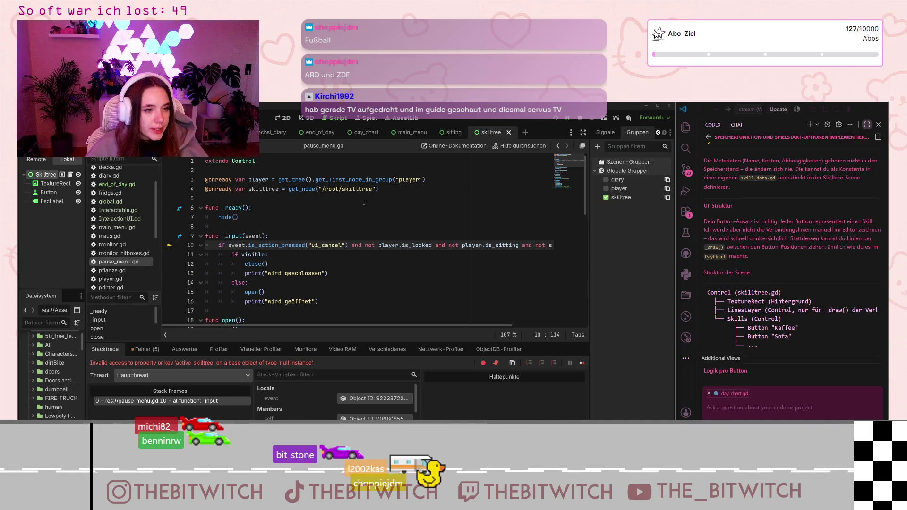
Change line 4 to get_tree().get_first_node_in_group("skilltree") instead of get_node("/root/skilltree"), then save
click(352, 189)
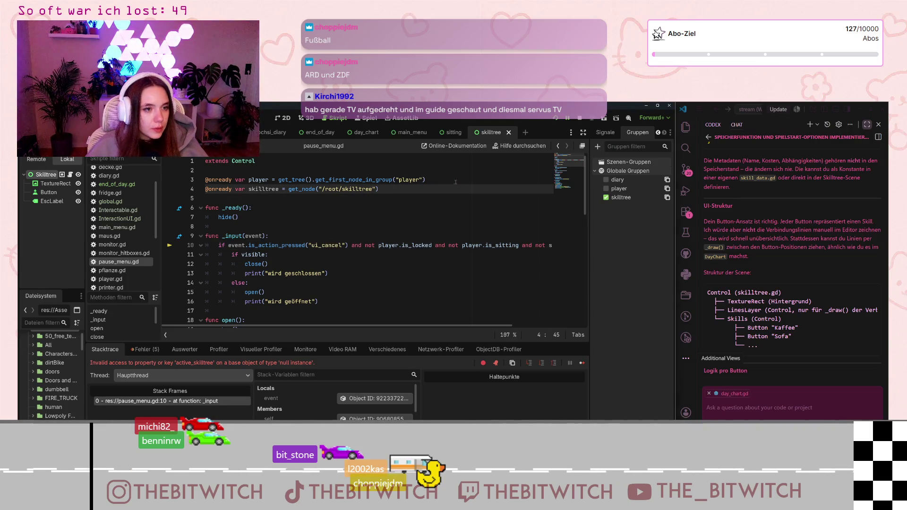
drag(425, 180, 277, 179)
key(ctrl+c)
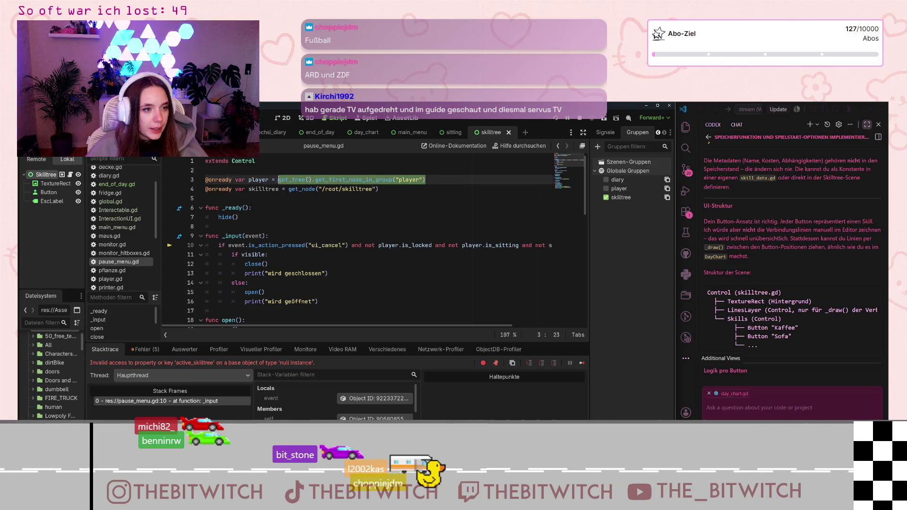
click(381, 189)
click(319, 199)
drag(379, 189, 289, 190)
key(ctrl+v)
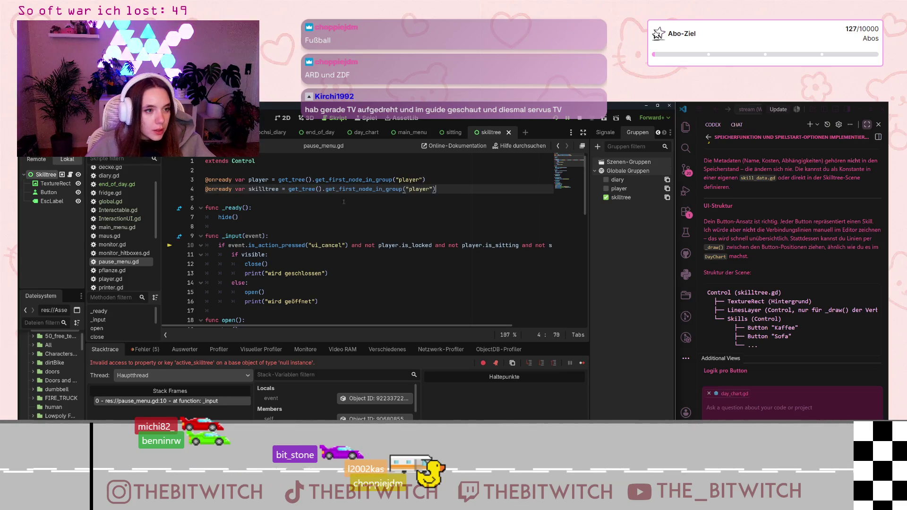
drag(428, 189, 409, 189)
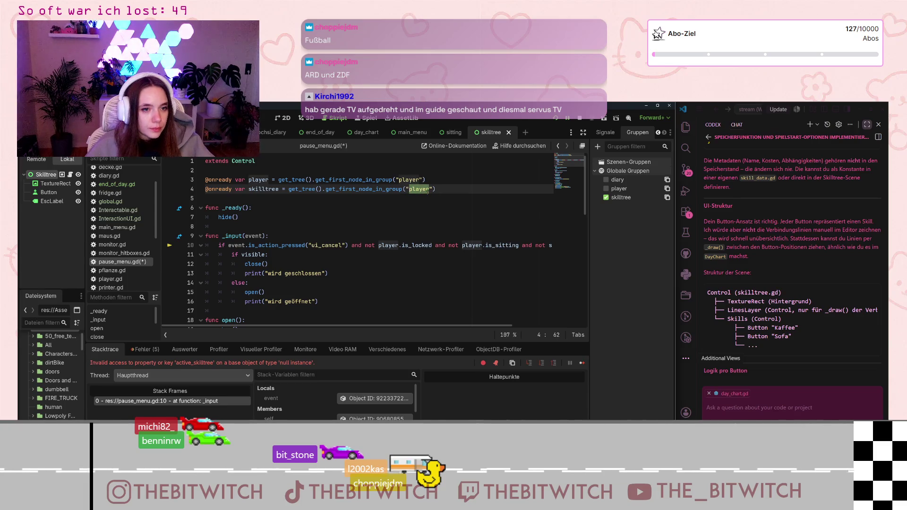
text(skilltree)
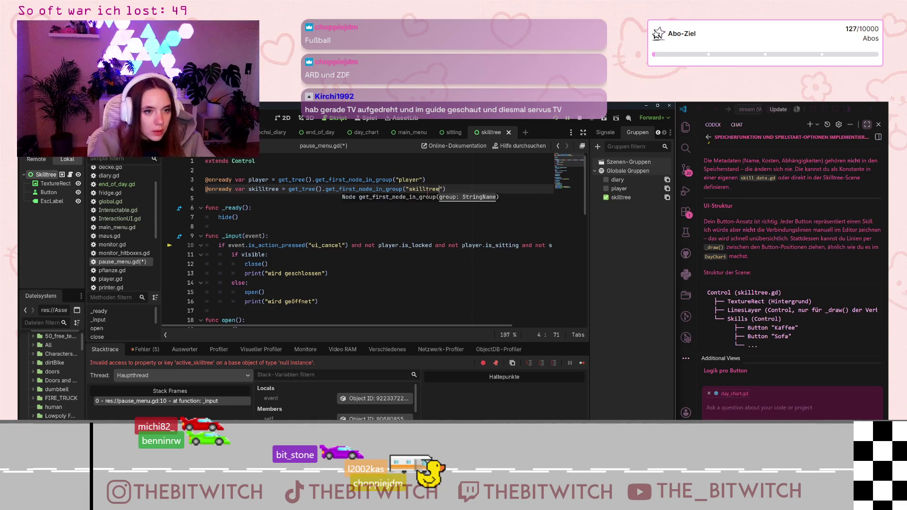
click(446, 258)
key(ctrl+s)
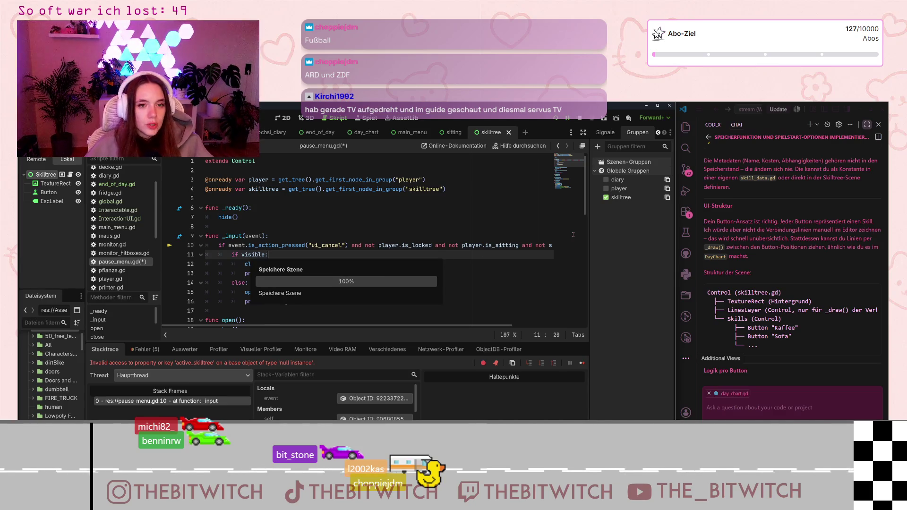
Restart the game on a new save, sleep through a day, open Skilltree and press Esc
click(579, 118)
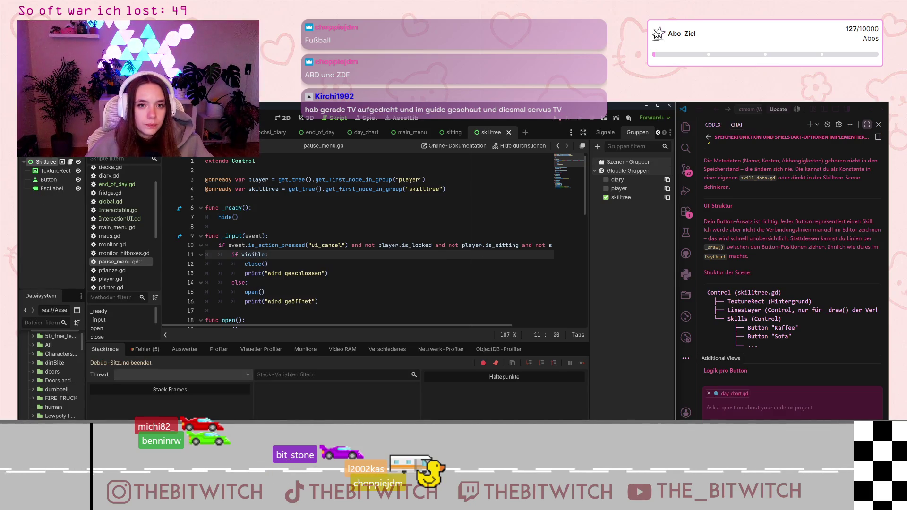
click(554, 119)
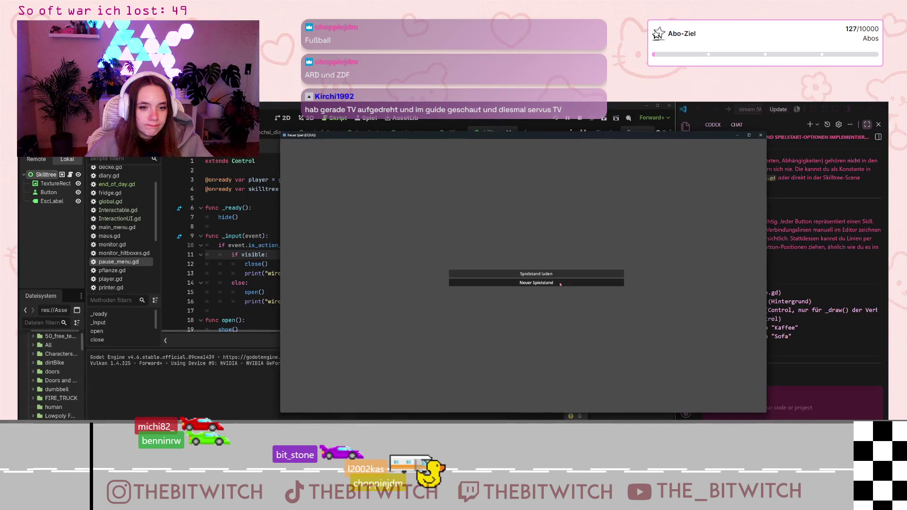
click(560, 284)
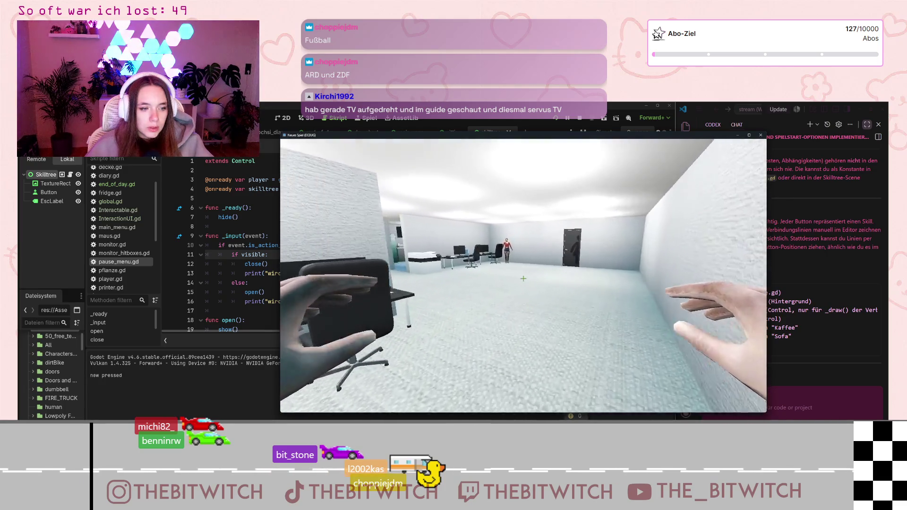
key(w)
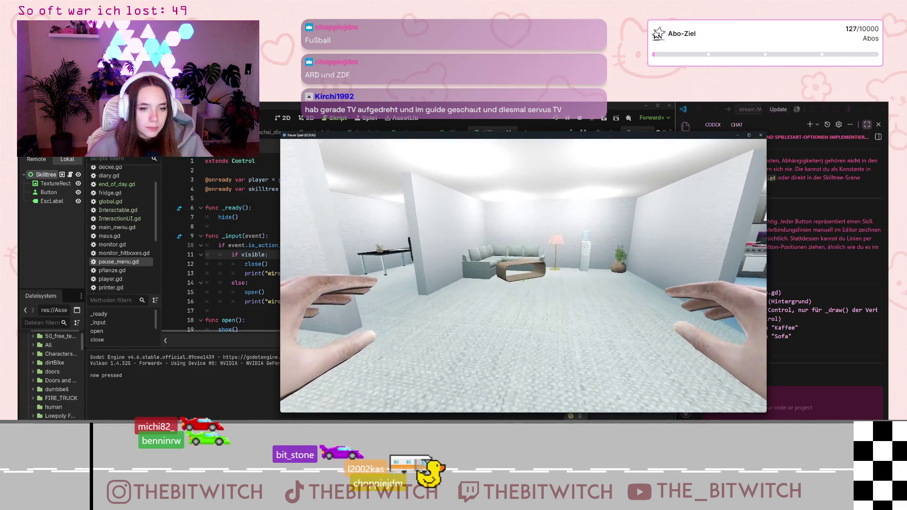
key(w)
key(e)
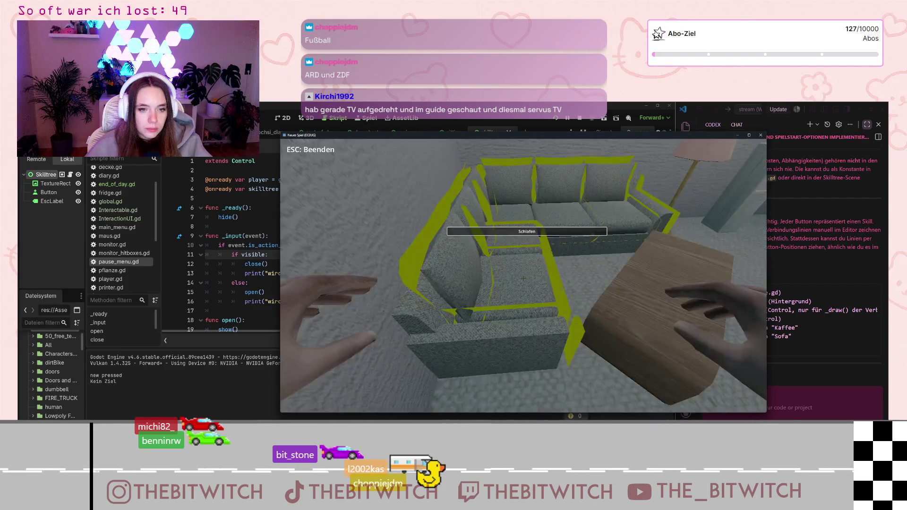
key(e)
key(e)
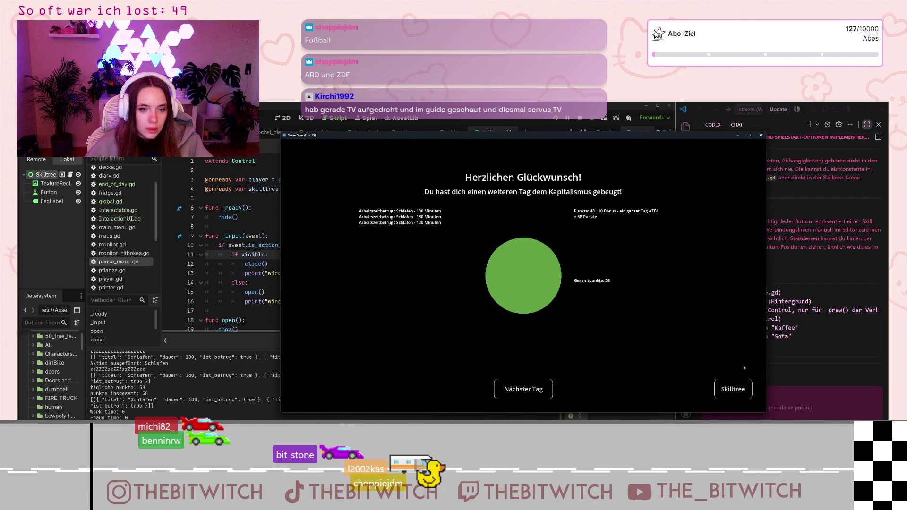
click(728, 393)
key(Escape)
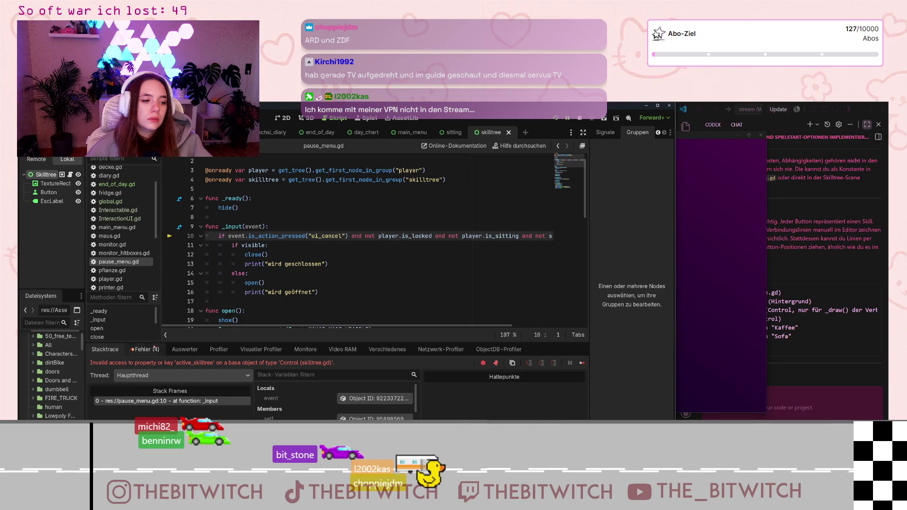
Review the error list and the active_skilltree check on line 10 of pause_menu.gd
click(145, 349)
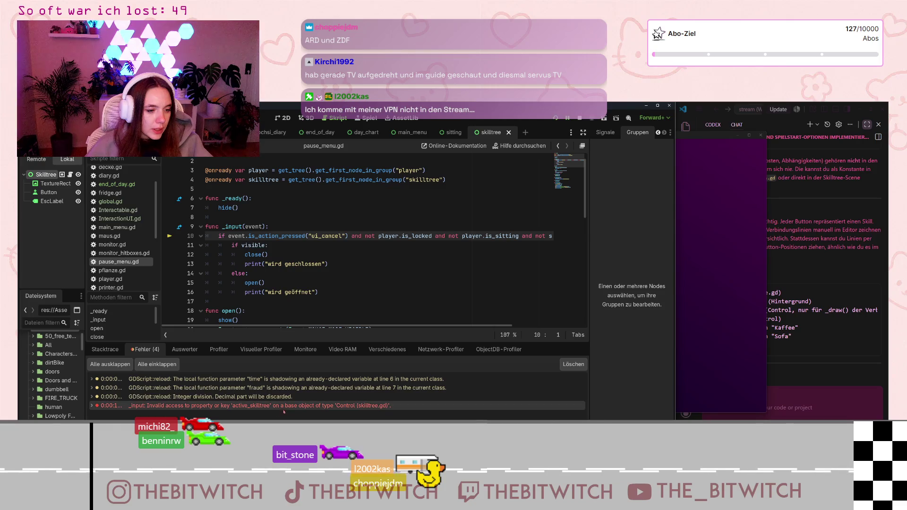
drag(523, 236, 575, 232)
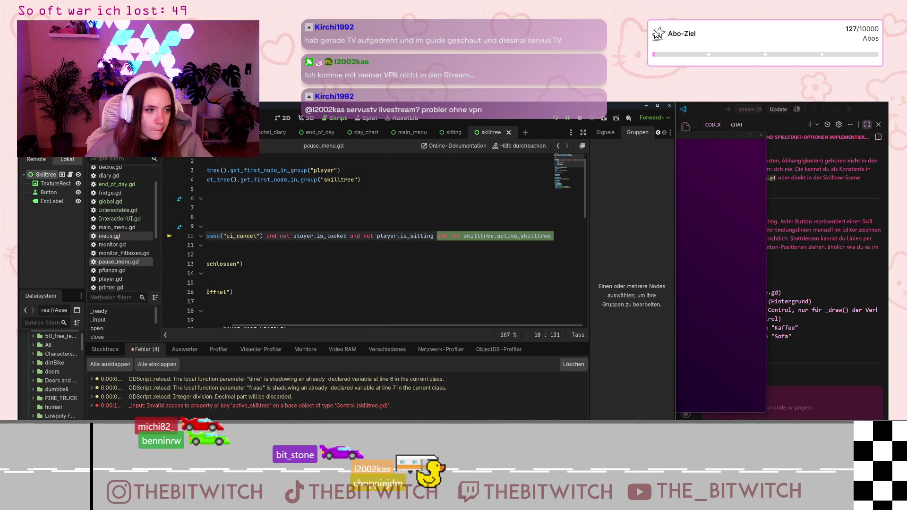
scroll(121, 250, up, 2)
scroll(121, 249, down, 2)
Move skilltree.gd to the top of the script list and open it
mouse_move(121, 262)
mouse_down()
mouse_move(135, 261)
mouse_move(137, 192)
mouse_move(142, 202)
mouse_move(131, 174)
mouse_up()
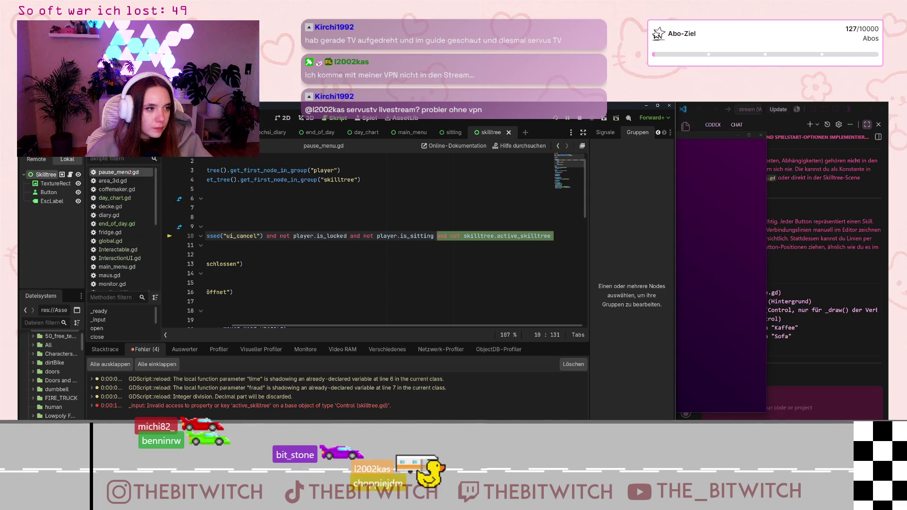
scroll(128, 270, down, 2)
scroll(128, 271, down, 2)
mouse_move(123, 284)
mouse_down()
mouse_move(132, 212)
mouse_move(123, 172)
mouse_up()
click(118, 180)
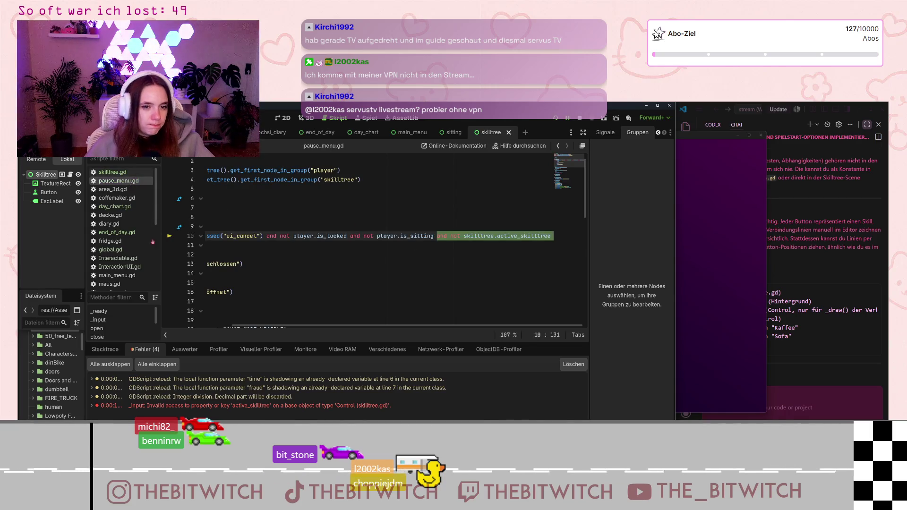
click(137, 172)
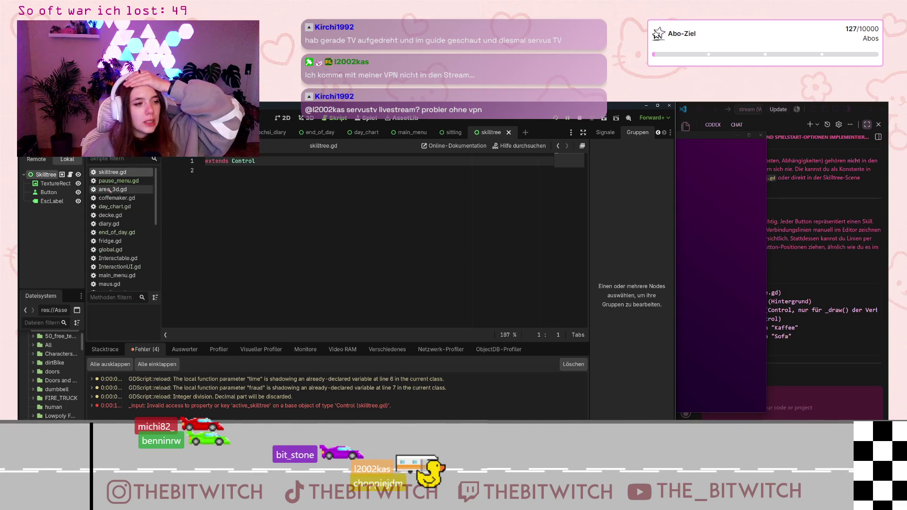
Open end_of_day.gd and read its _on_skilltree_button_pressed handler and _input cancel code
click(118, 232)
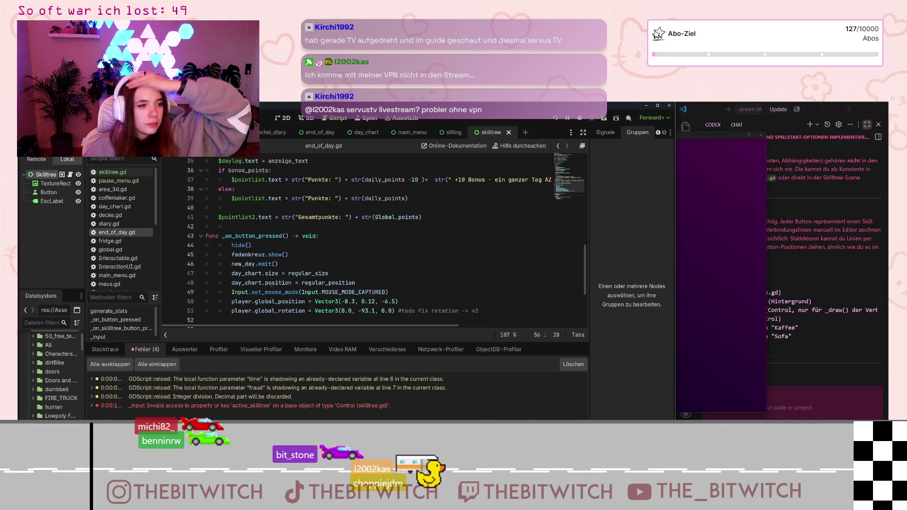
scroll(279, 285, up, 5)
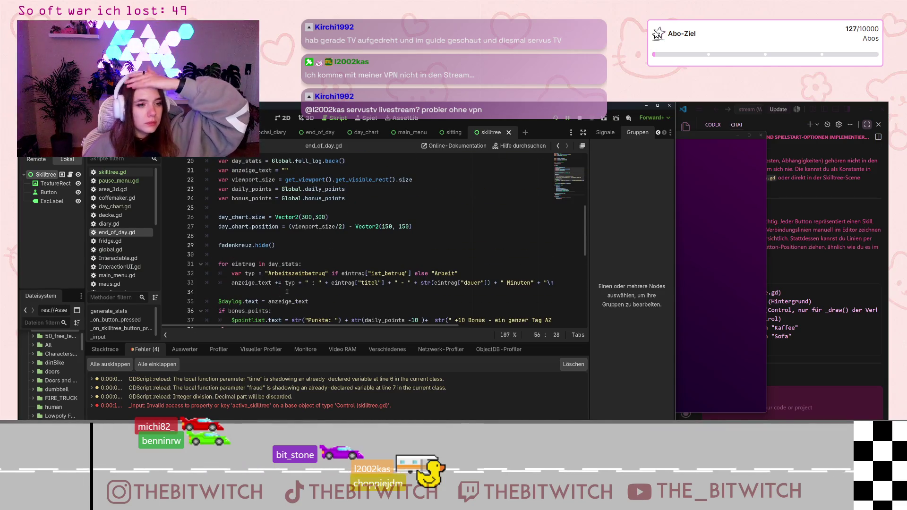
scroll(282, 296, up, 3)
scroll(299, 293, down, 11)
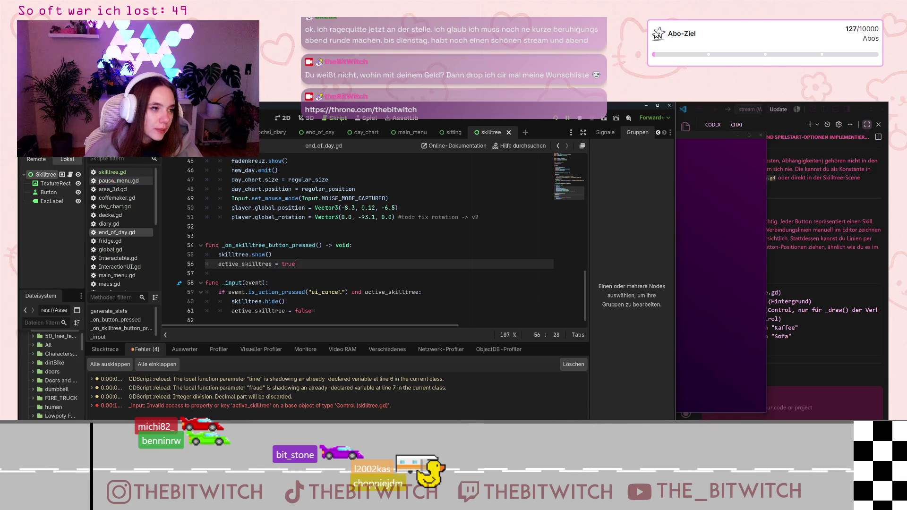
Point line 4's get_node path to "/root/Welt/end_of_day" in pause_menu.gd and save
click(114, 181)
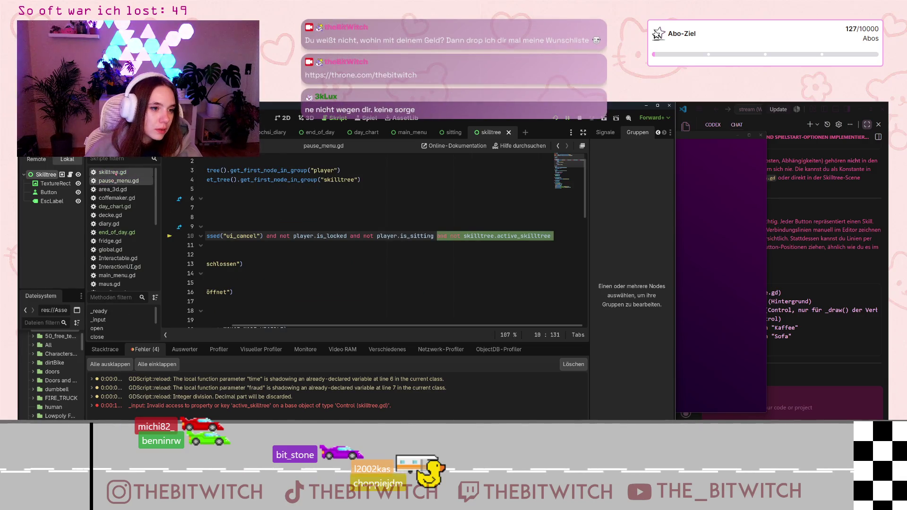
scroll(367, 290, left, 3)
scroll(367, 289, up, 1)
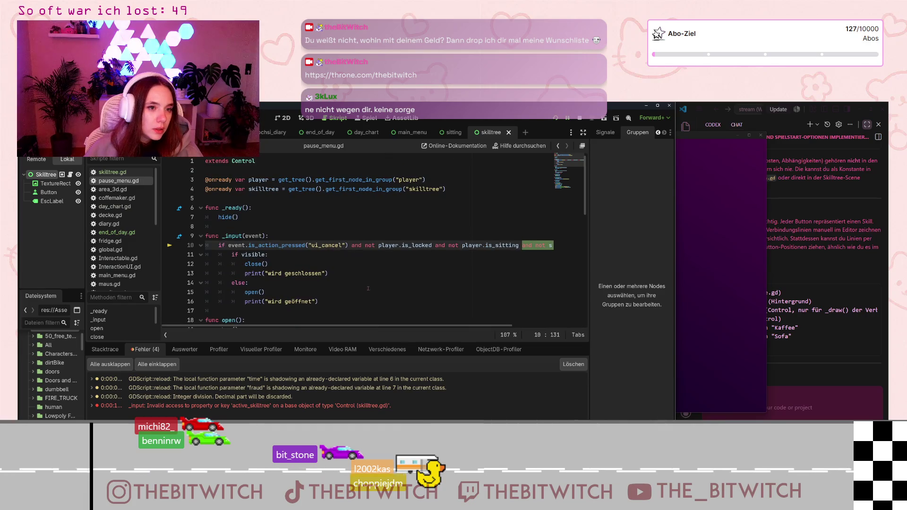
click(444, 188)
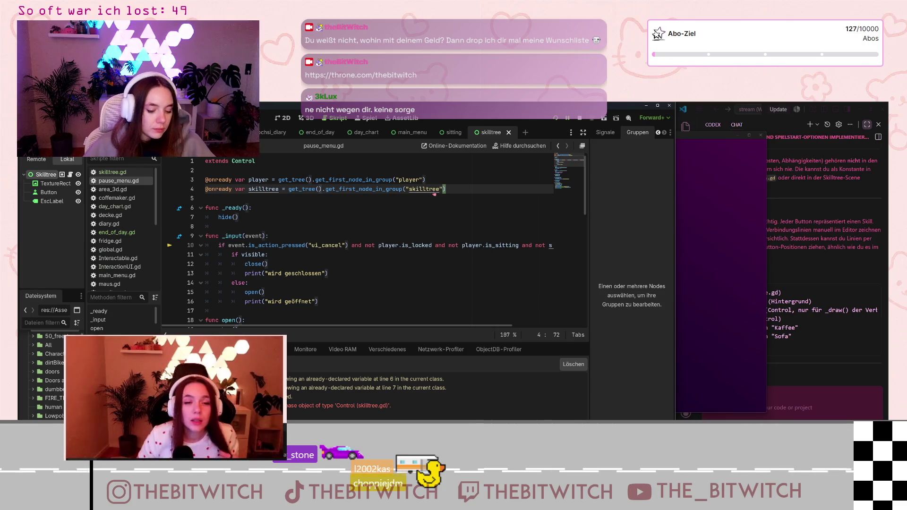
key(ctrl+z)
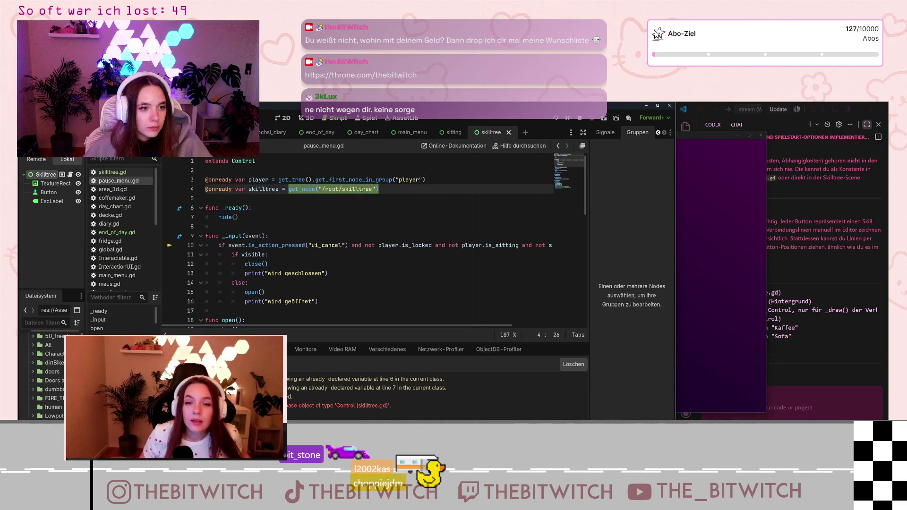
click(358, 189)
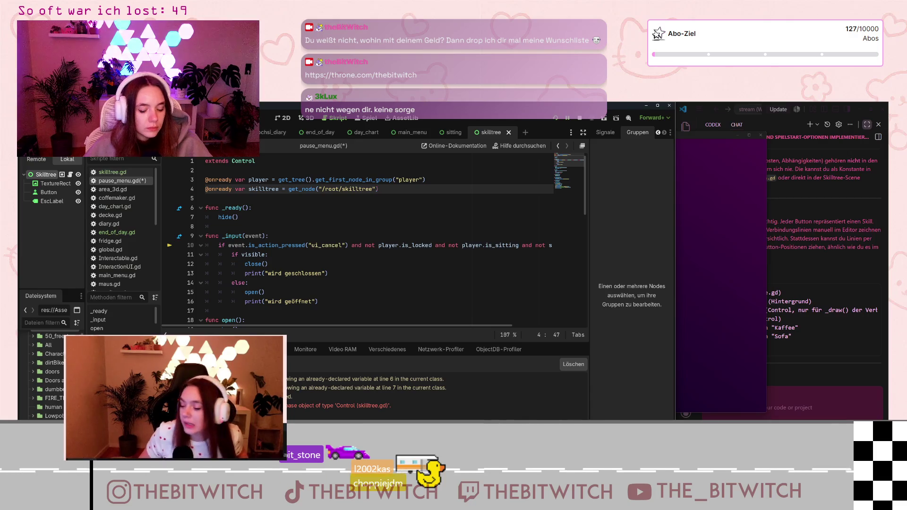
text(Welt/end_of_day/)
drag(427, 189, 393, 189)
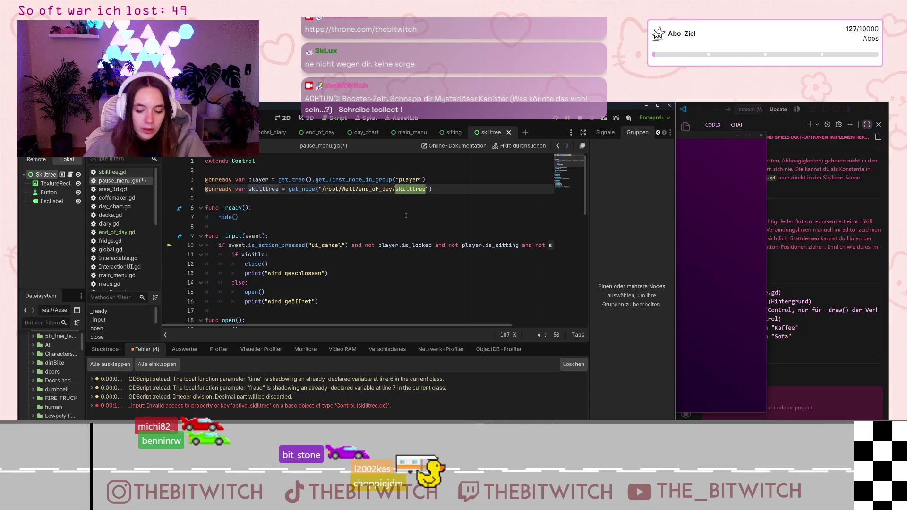
key(BackSpace)
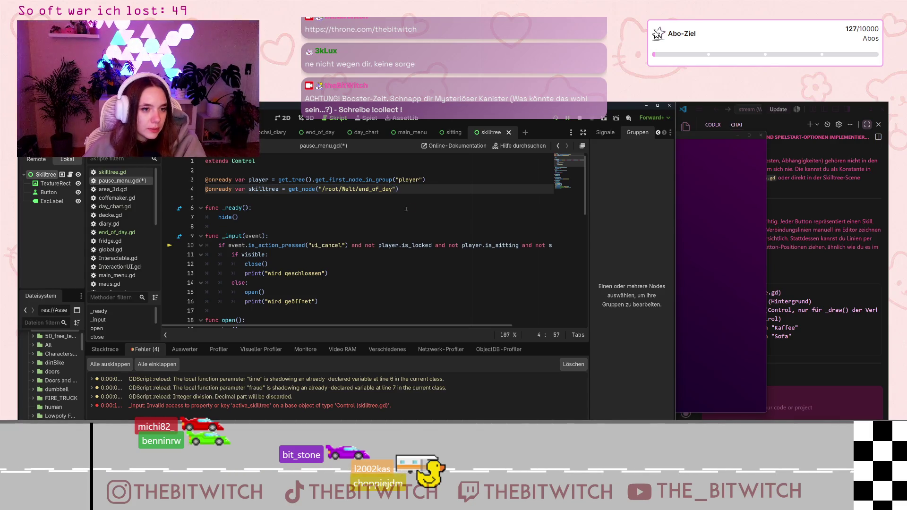
click(411, 202)
key(ctrl+s)
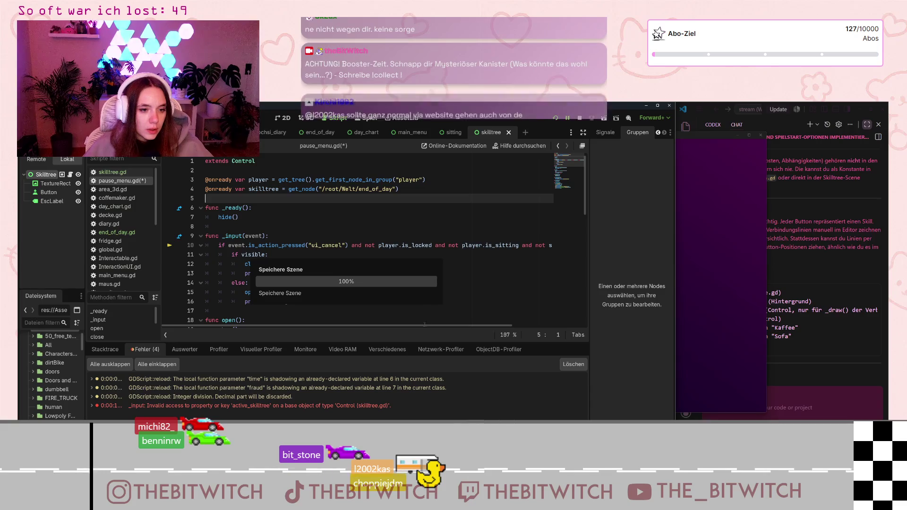
Rename the variable to eod and use eod.active_skilltree in the line 10 condition, then save
click(278, 189)
double_click(277, 189)
text(eod)
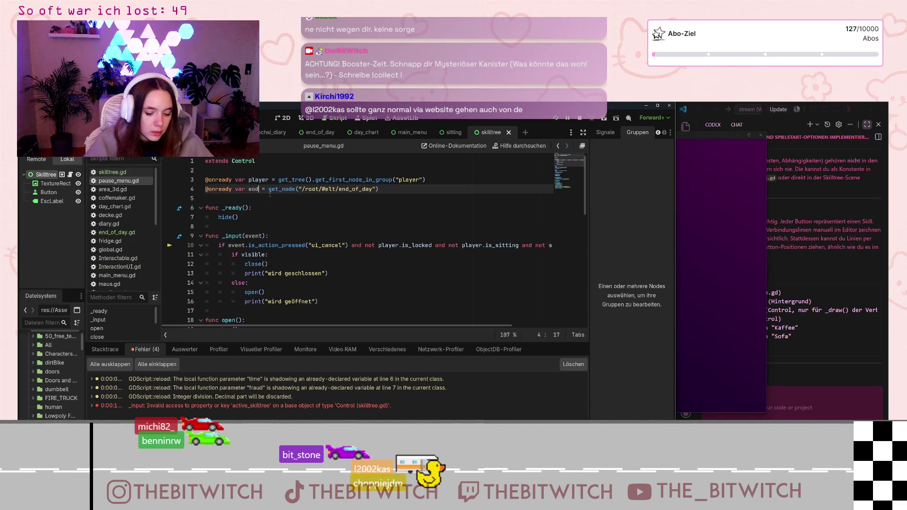
click(504, 268)
scroll(504, 269, right, 3)
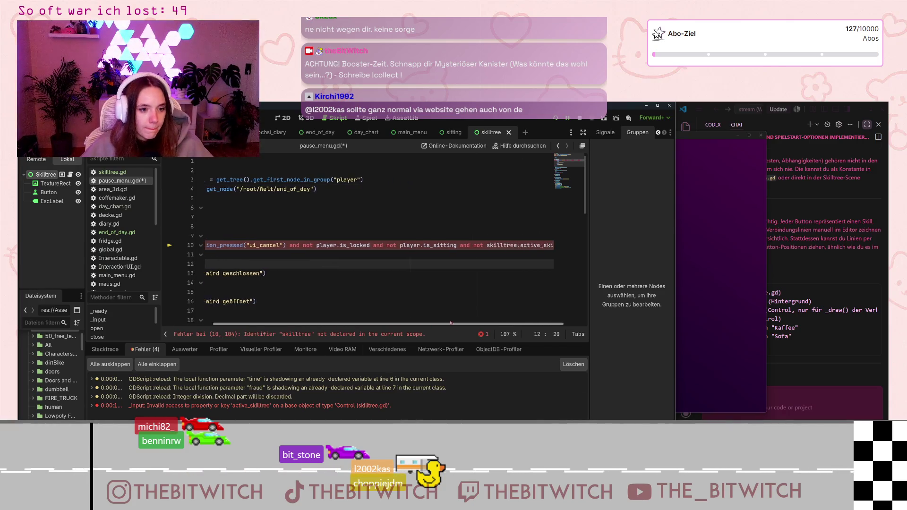
click(463, 245)
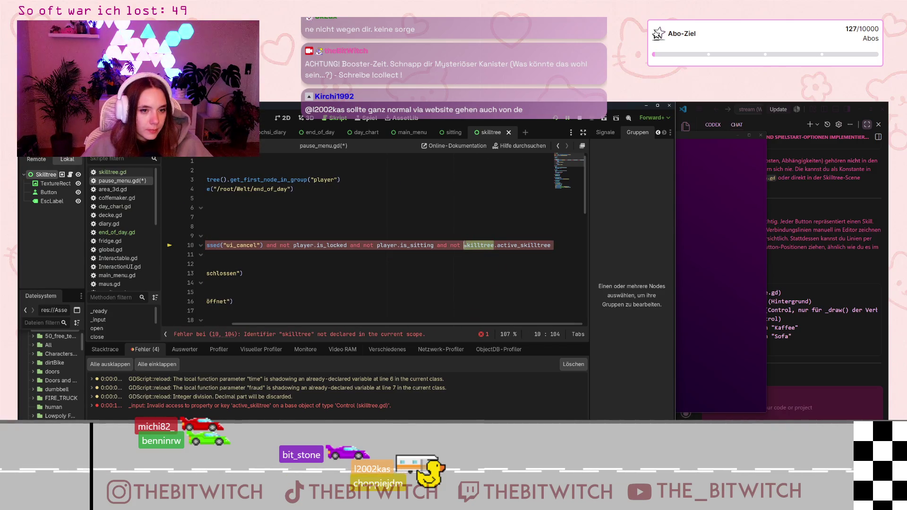
double_click(478, 245)
text(eod)
click(360, 208)
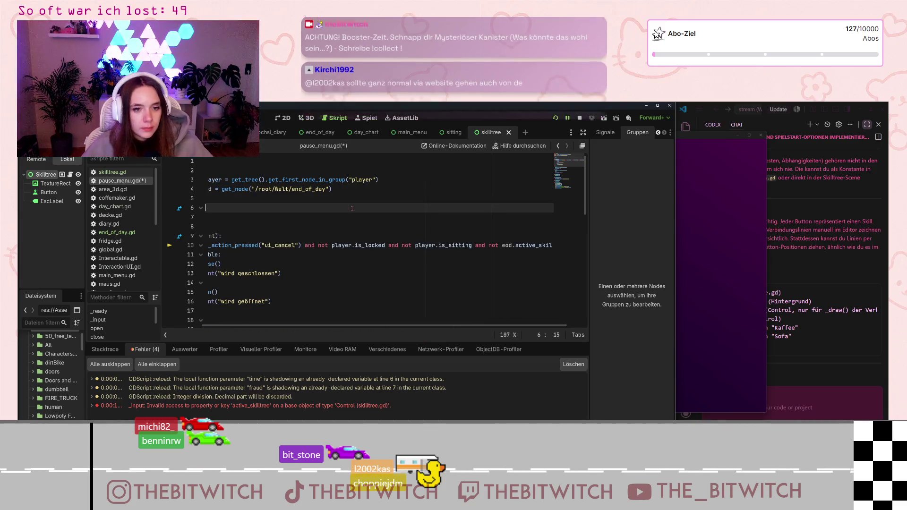
key(ctrl+s)
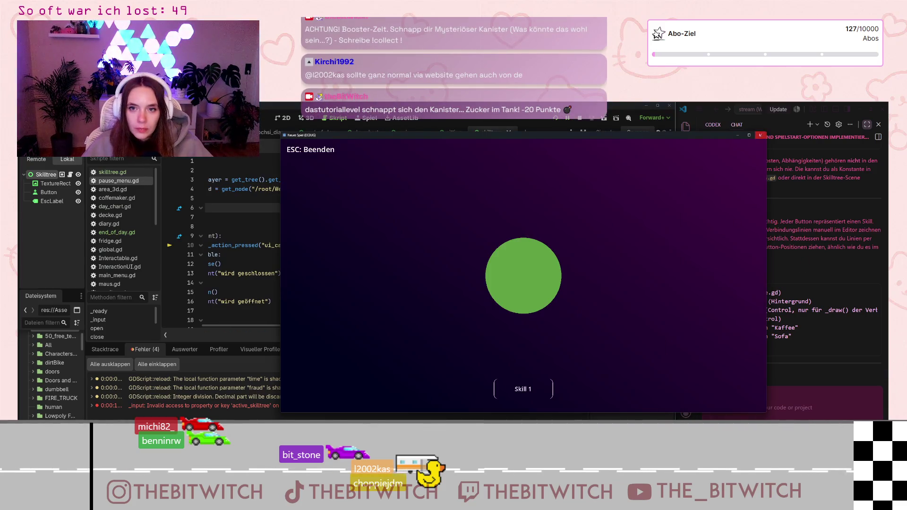
Launch the whole project and start a Neuer Spielstand save
key(Escape)
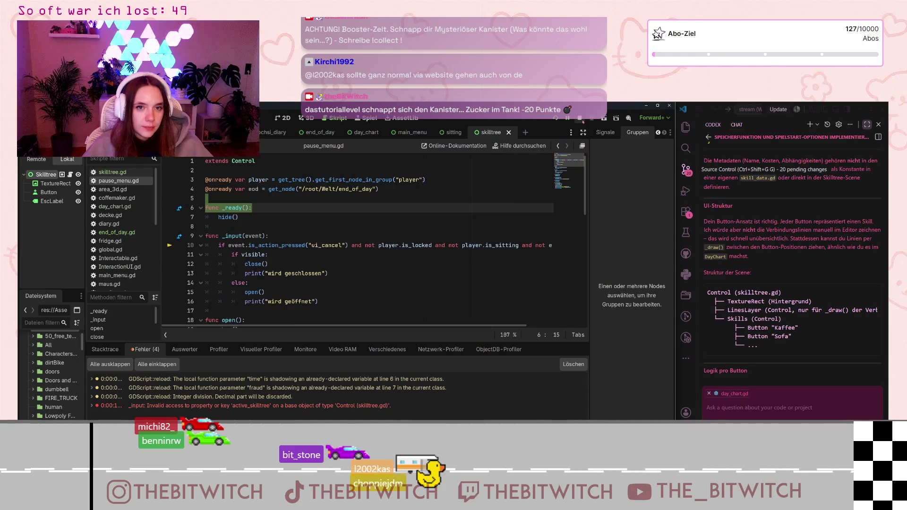
click(553, 119)
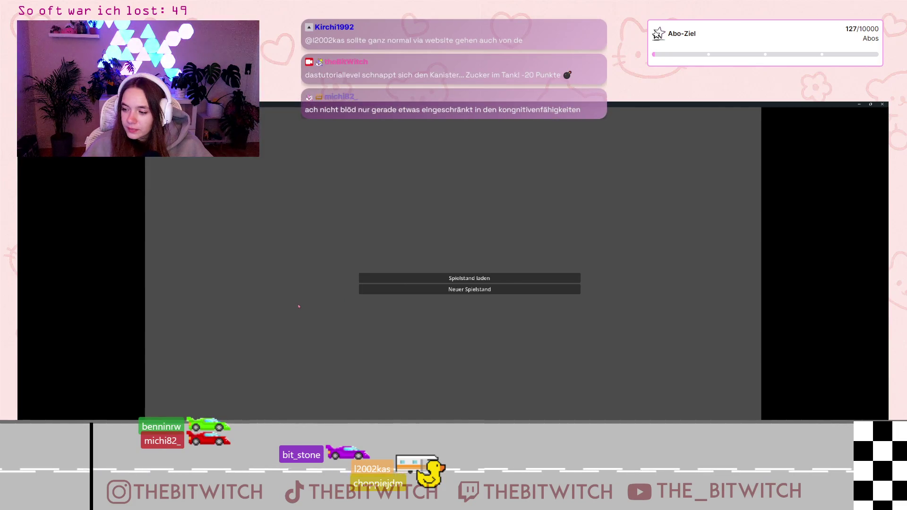
click(513, 289)
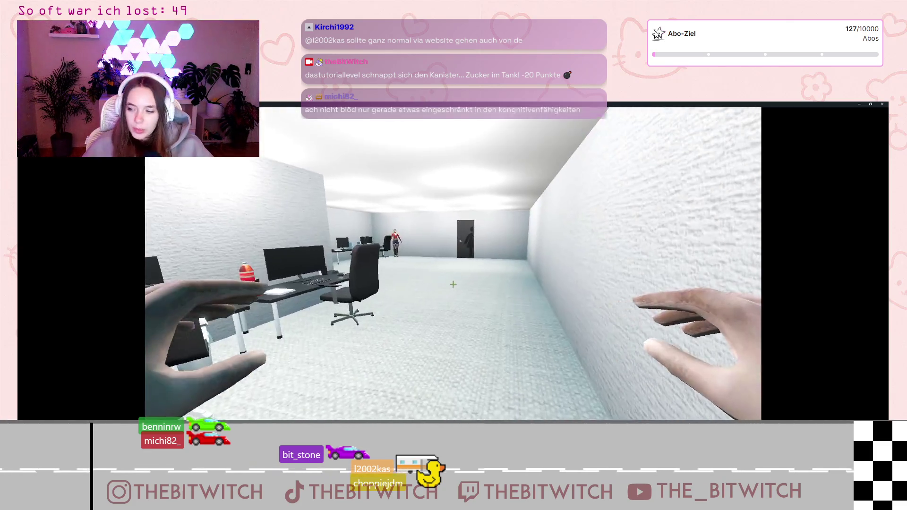
Walk to the sofa to end the day, open the pause menu on the score screen, then close the game
key(w)
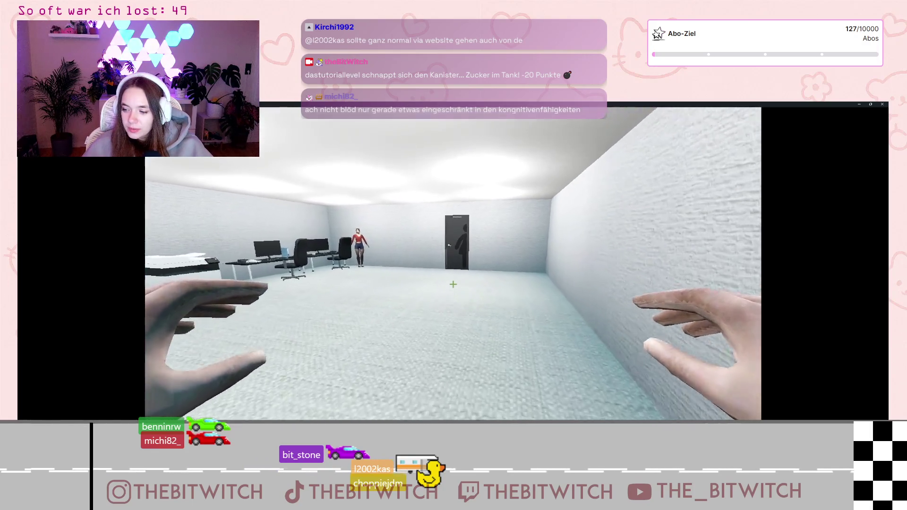
key(w)
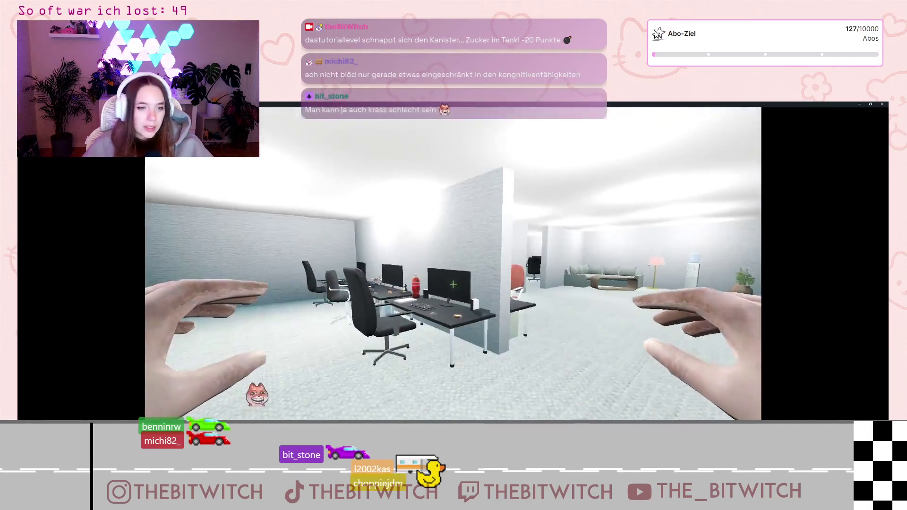
key(w)
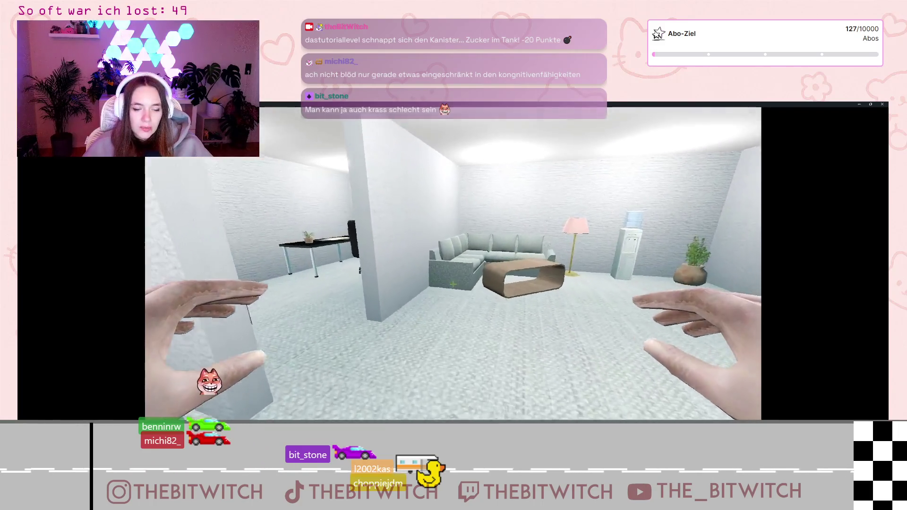
key(e)
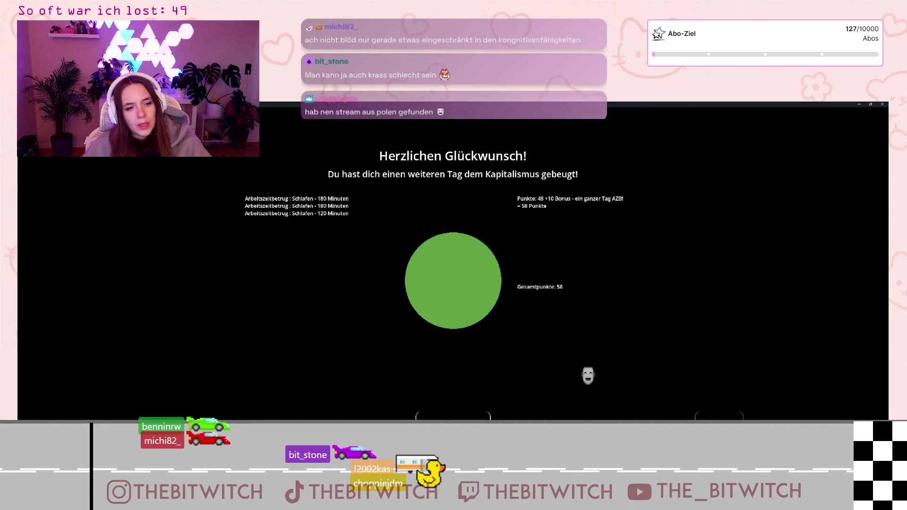
key(Escape)
key(F8)
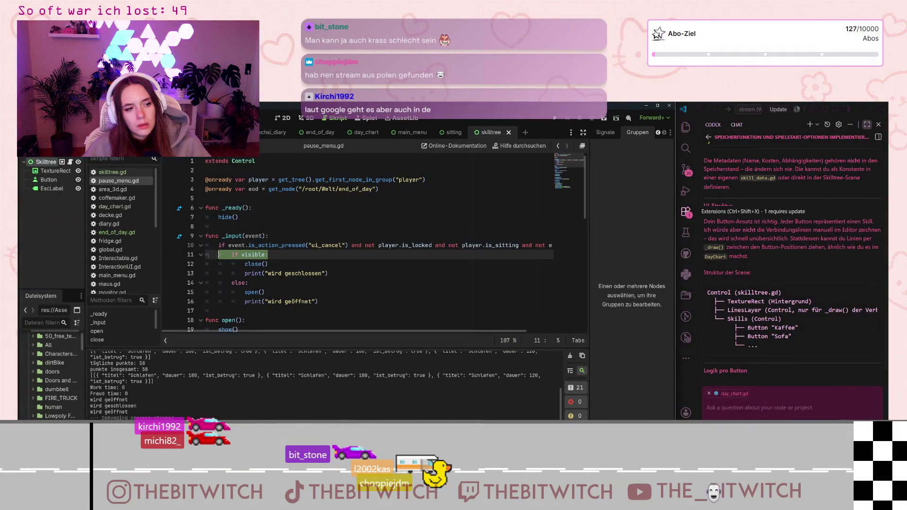
click(293, 264)
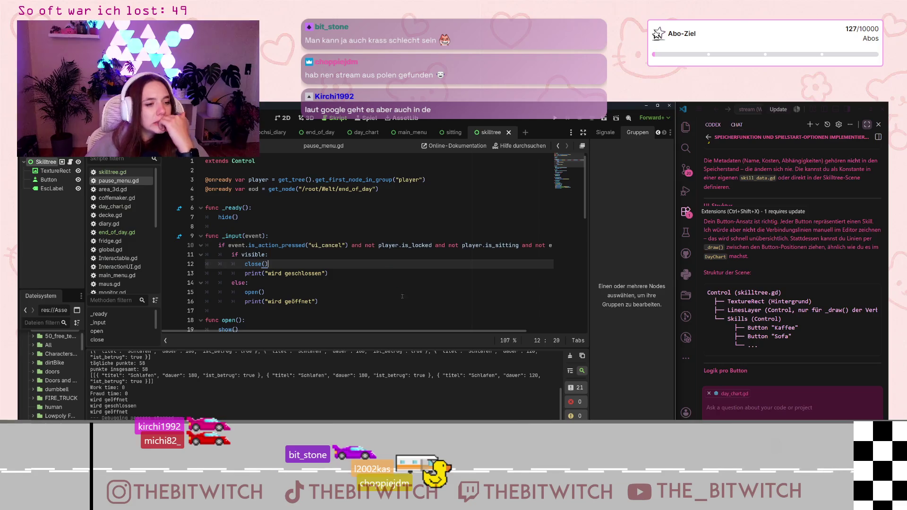
mouse_move(351, 330)
mouse_down()
mouse_move(407, 330)
mouse_move(351, 330)
mouse_up()
scroll(304, 321, down, 10)
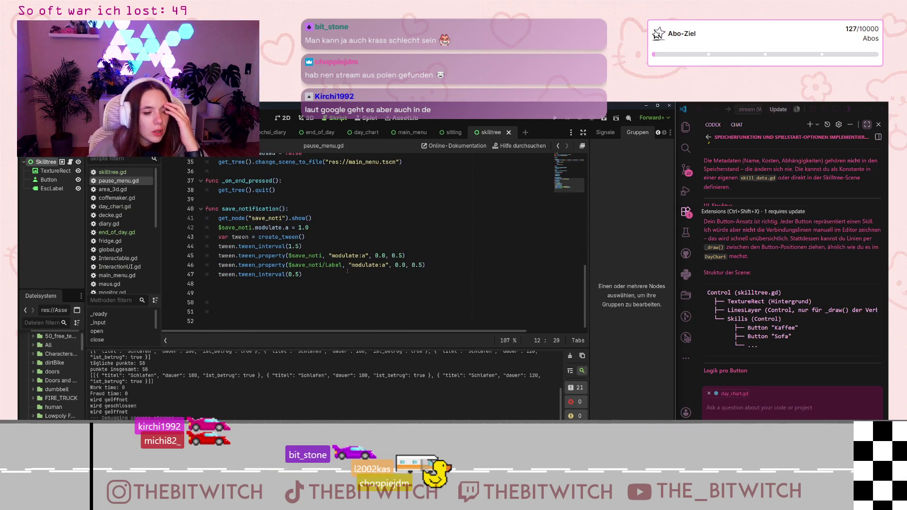
click(553, 119)
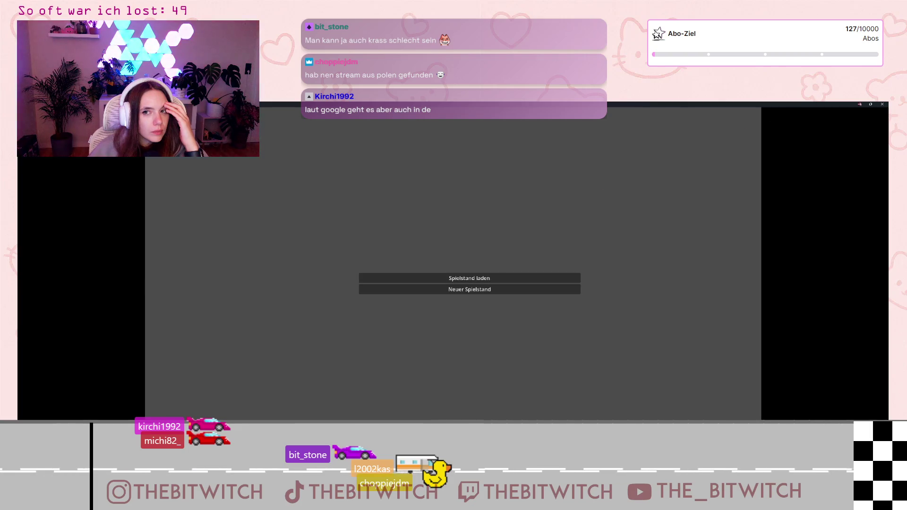
click(882, 104)
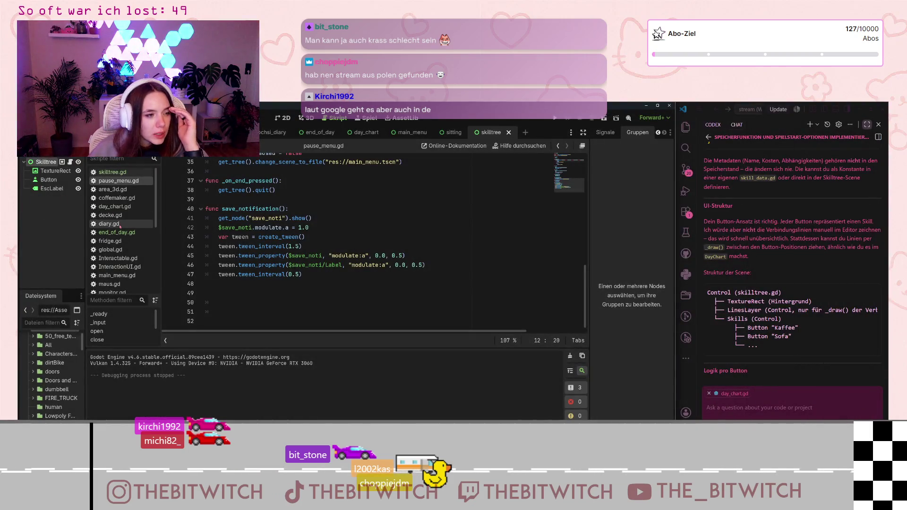
scroll(378, 283, up, 10)
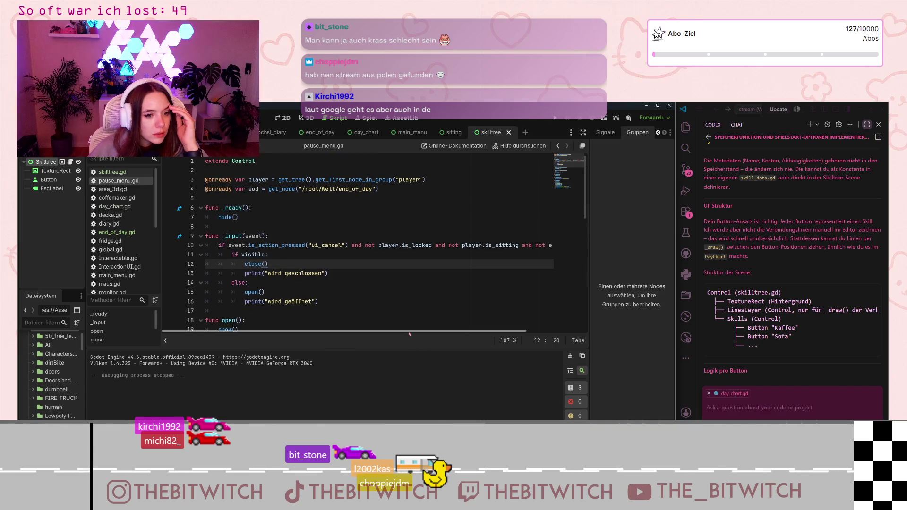
drag(425, 330, 480, 330)
drag(483, 245, 552, 245)
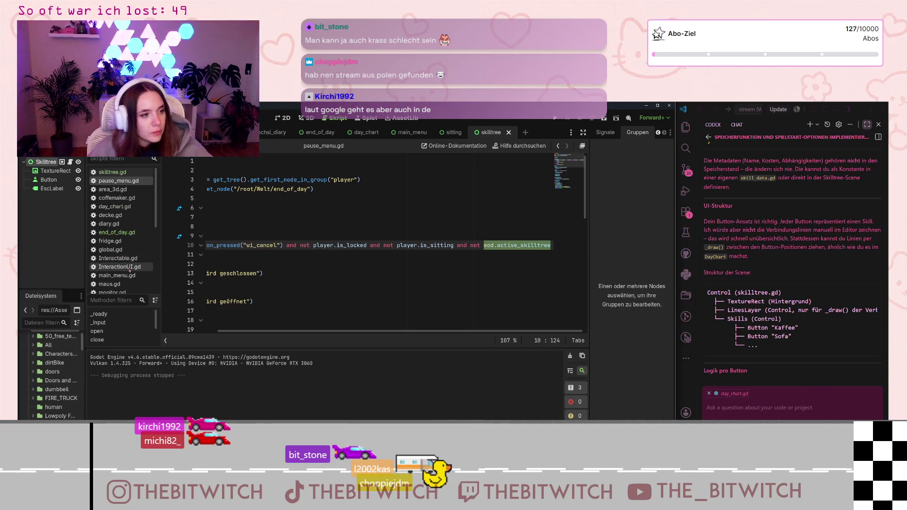
scroll(132, 236, down, 5)
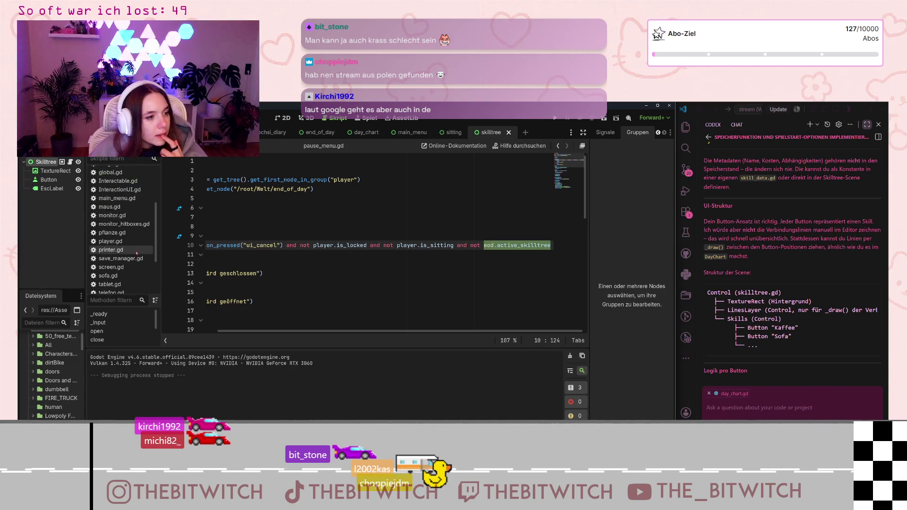
In player.gd, append 'and not eod.active_skilltree' to the ui_cancel condition on line 35
click(150, 242)
click(402, 263)
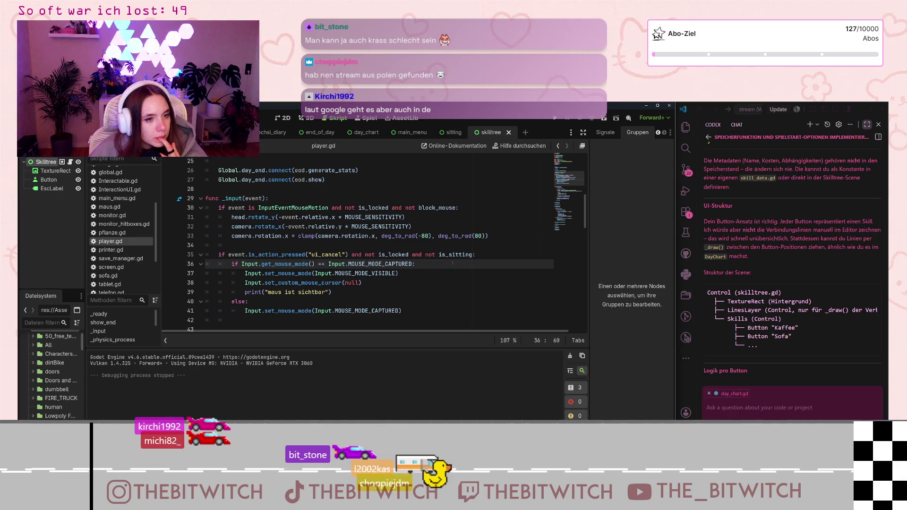
click(472, 254)
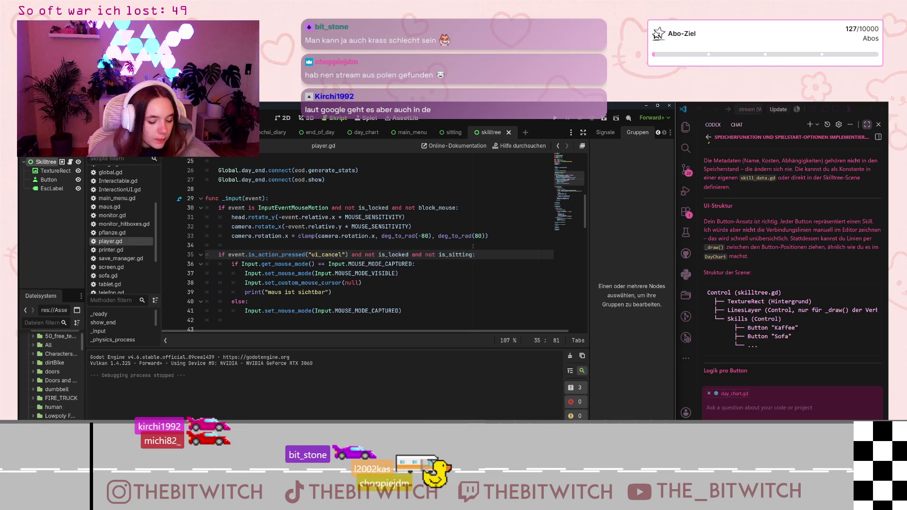
text(and not )
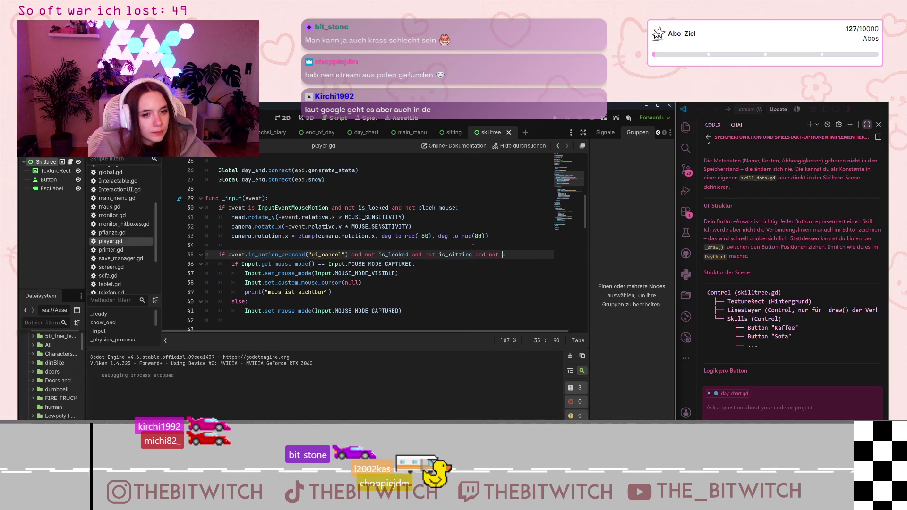
text(eod.active_skilltree)
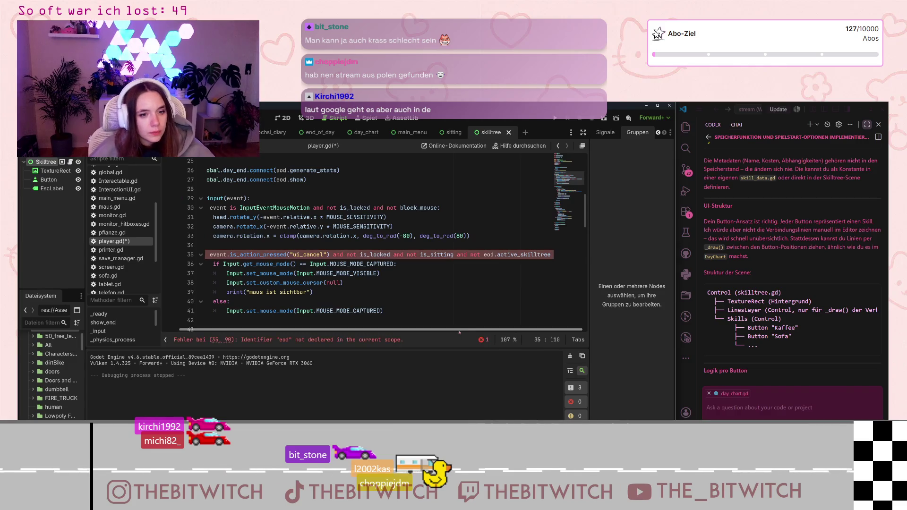
key(Down)
key(Down)
scroll(370, 257, up, 8)
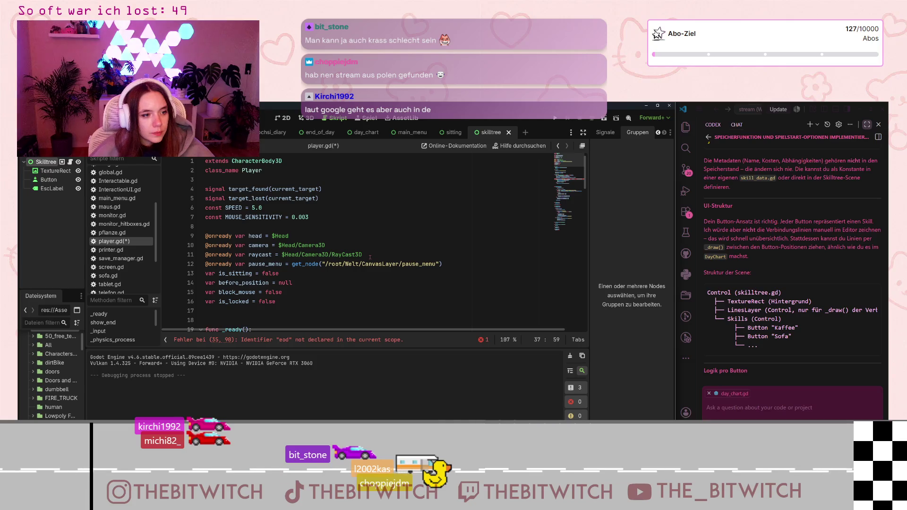
scroll(370, 256, down, 1)
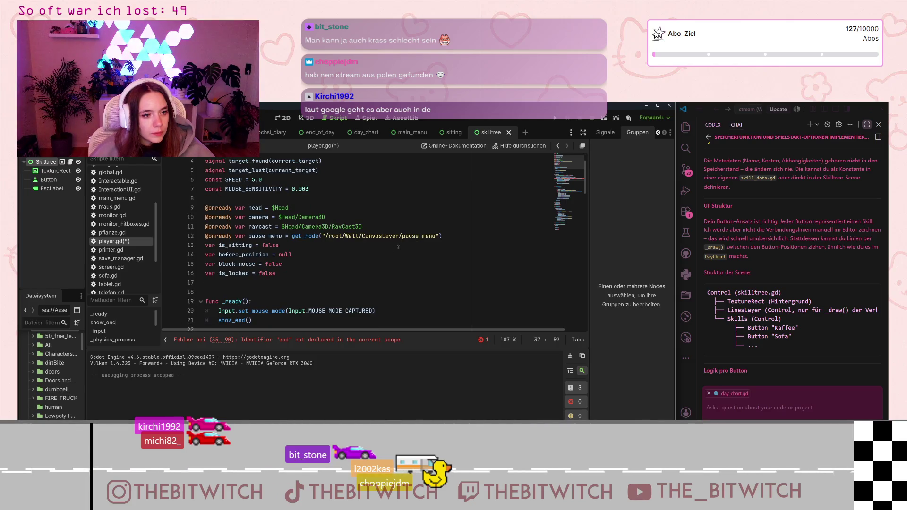
drag(451, 236, 246, 236)
click(538, 247)
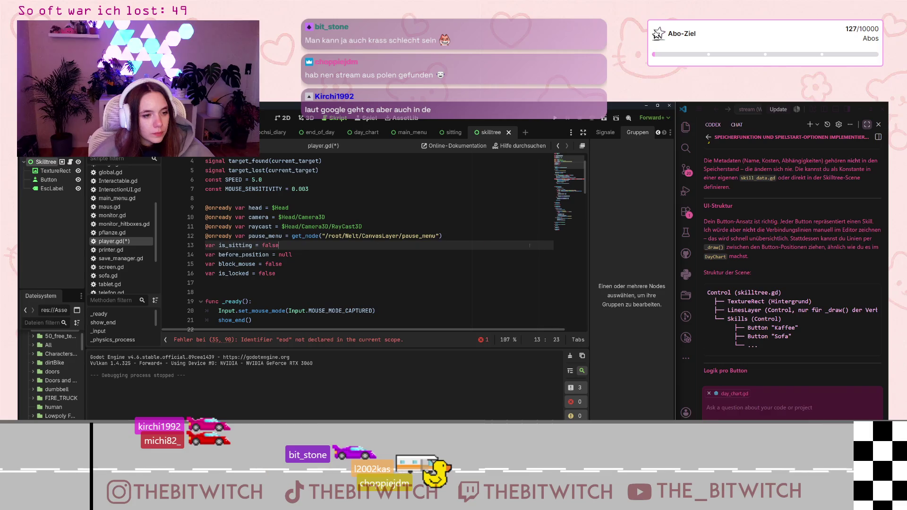
scroll(124, 178, up, 3)
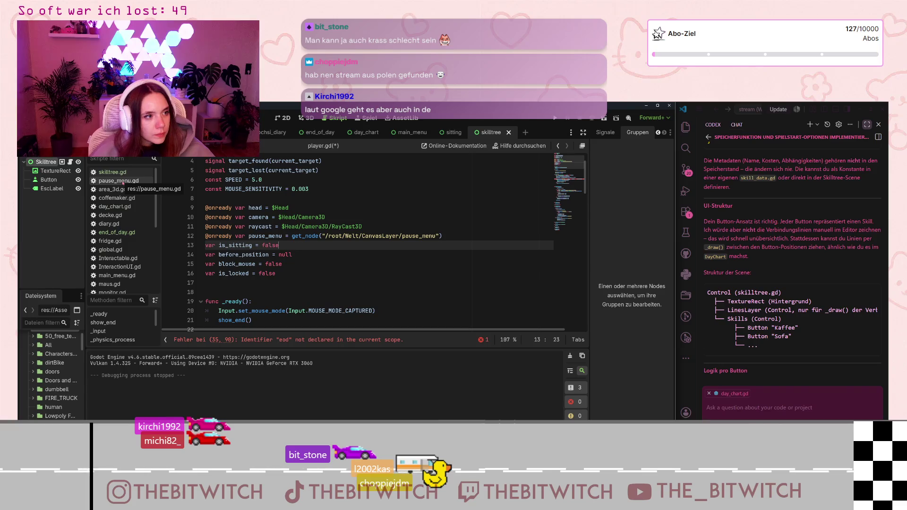
click(123, 183)
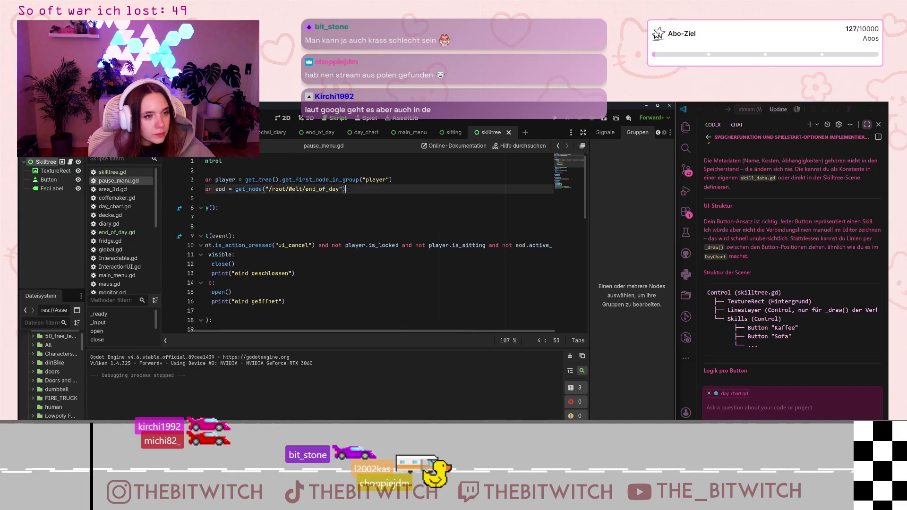
drag(379, 189, 204, 189)
key(ctrl+c)
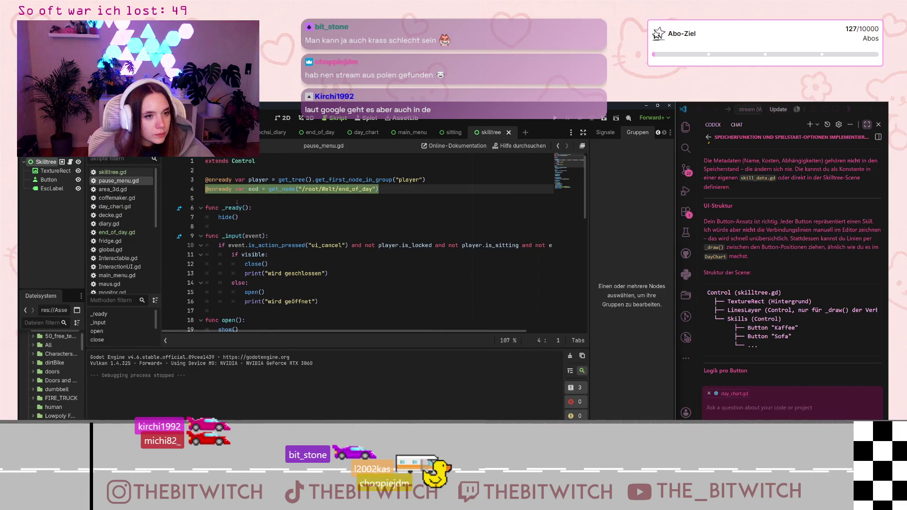
scroll(121, 283, down, 2)
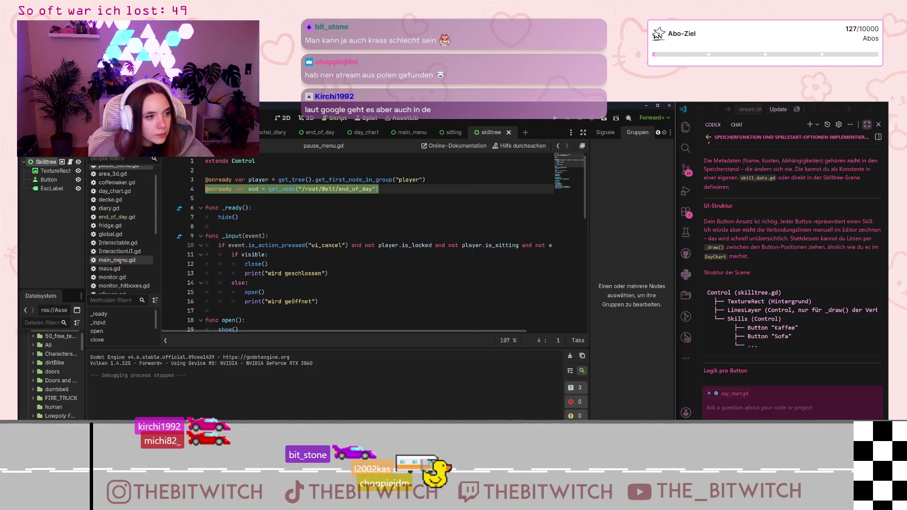
click(116, 287)
click(392, 236)
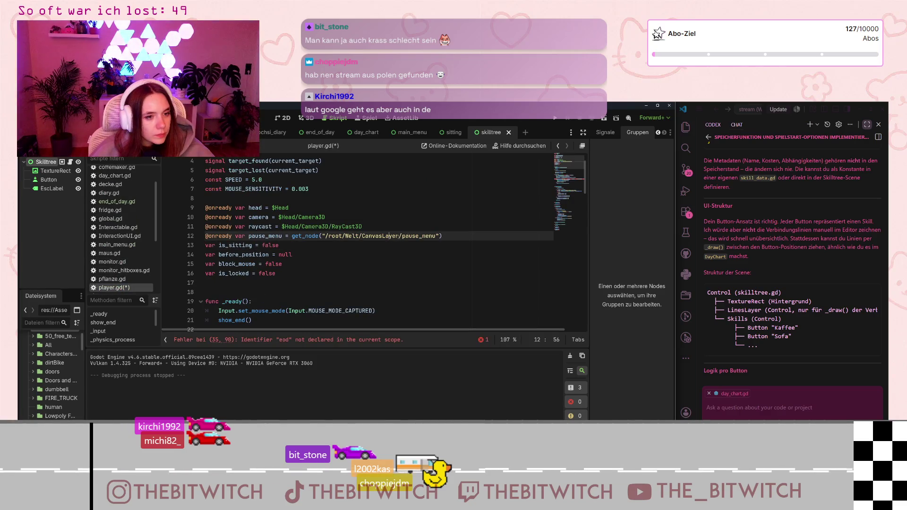
scroll(353, 300, up, 1)
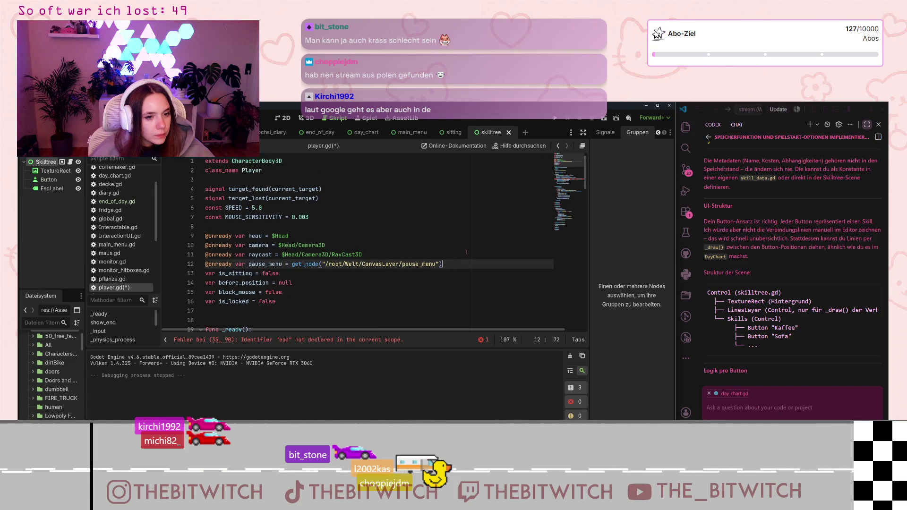
key(Return)
key(ctrl+v)
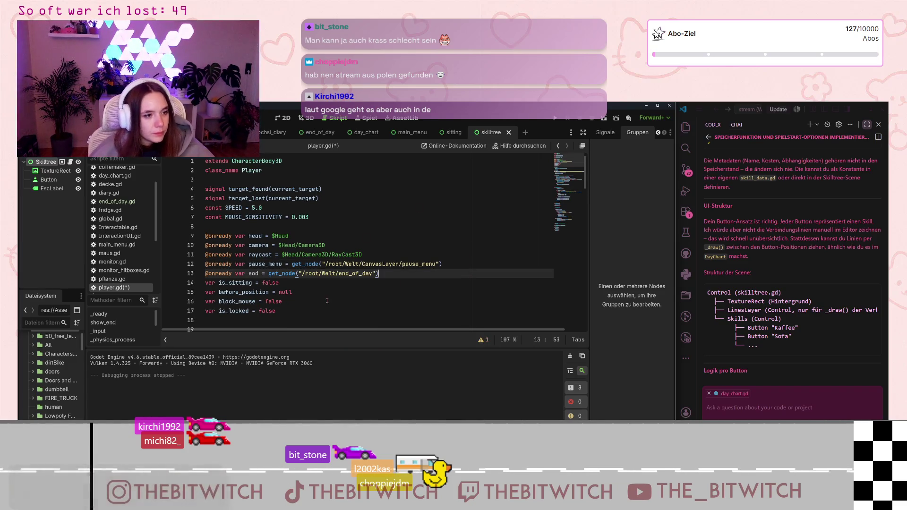
click(326, 301)
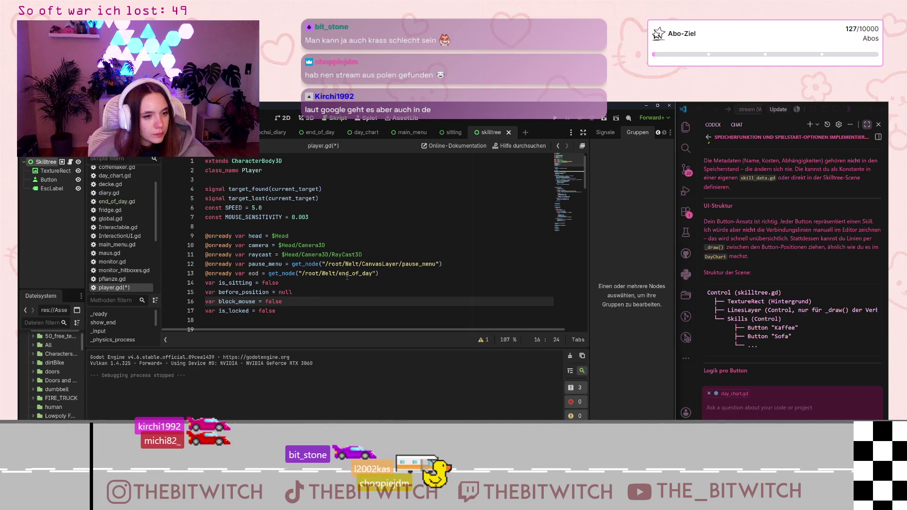
scroll(350, 277, down, 7)
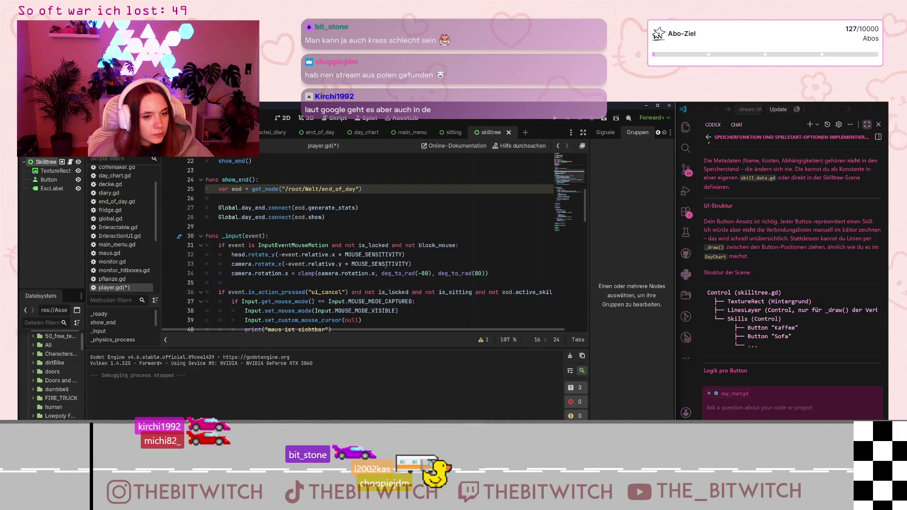
scroll(406, 245, down, 4)
click(406, 245)
Save player.gd, then switch to Brave and open a new browser tab
key(ctrl+s)
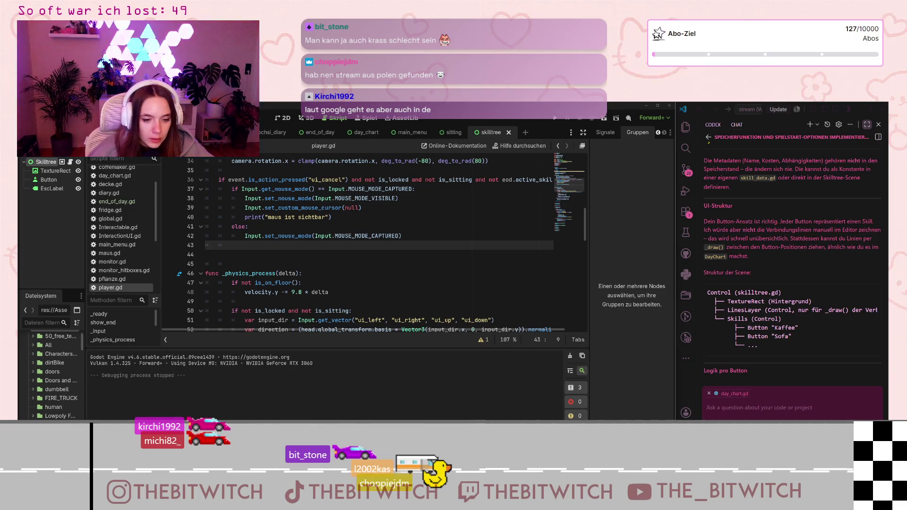
key(alt+Tab)
key(ctrl+t)
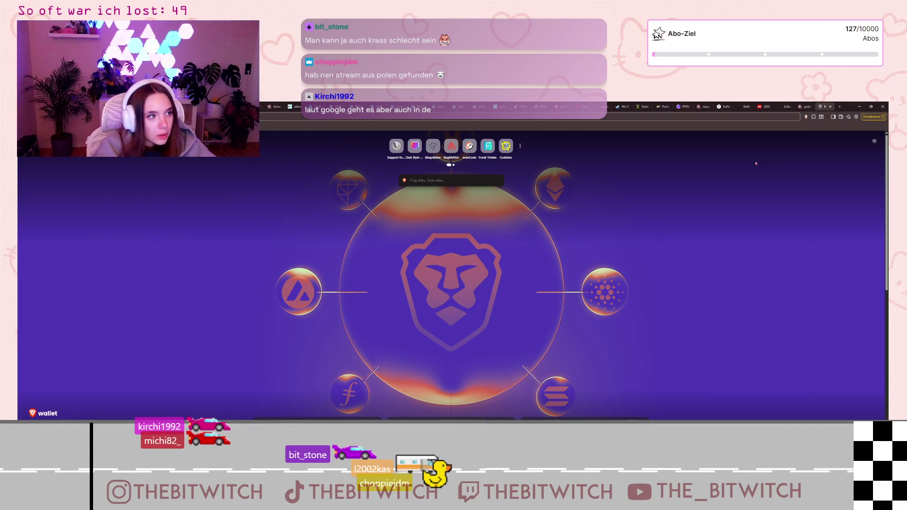
Search for 'servustv', open the ServusTV On website and play its featured video
text(servustv)
key(Return)
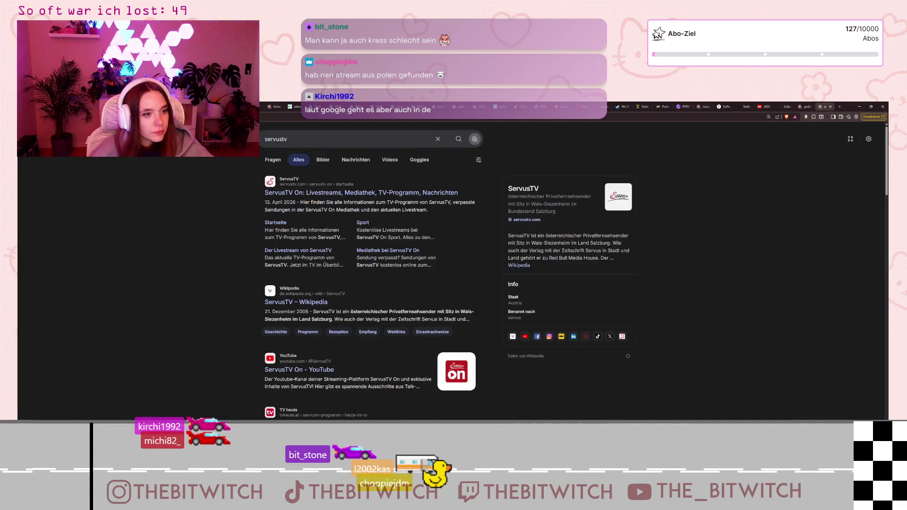
click(414, 269)
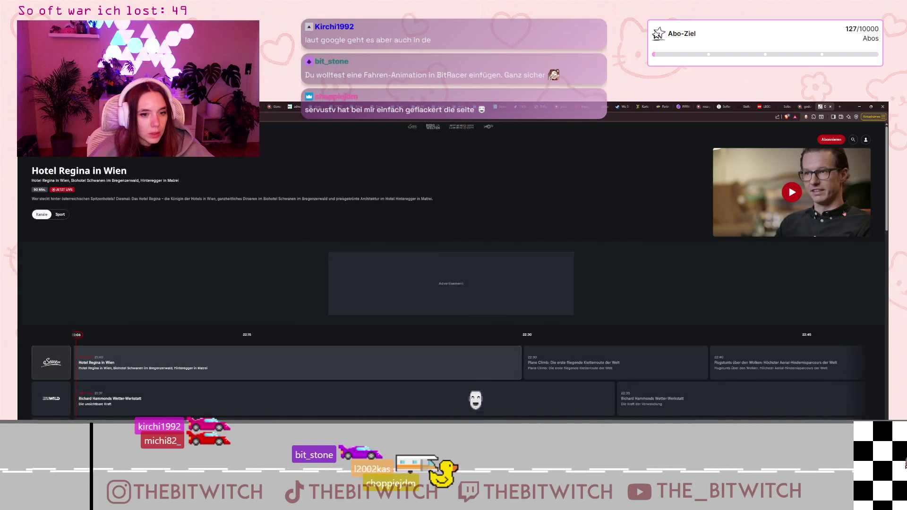
click(780, 191)
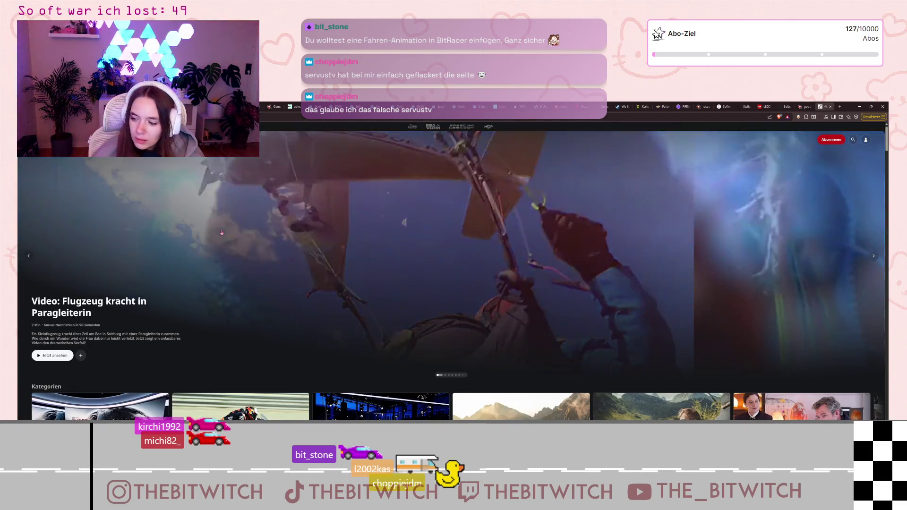
Browse the ServusTV On homepage, then go back to the servustv search results
scroll(274, 288, down, 1)
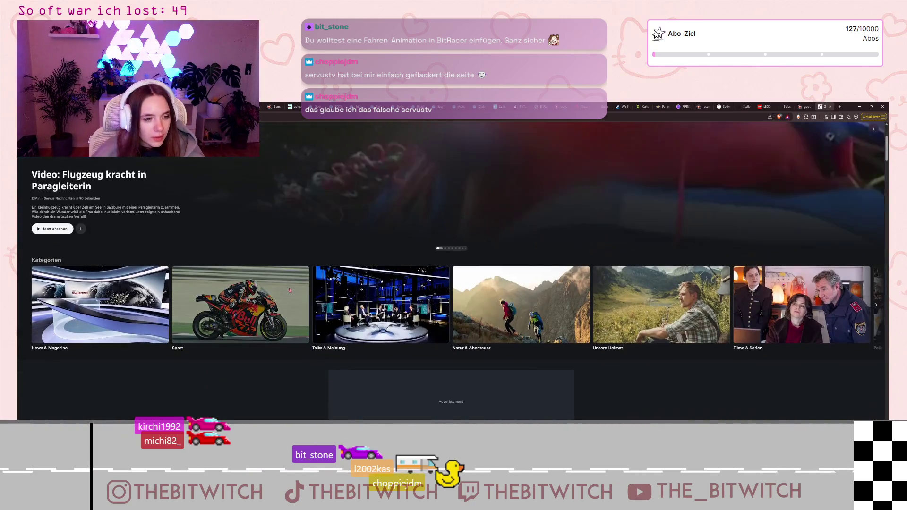
scroll(275, 288, up, 1)
scroll(275, 289, down, 7)
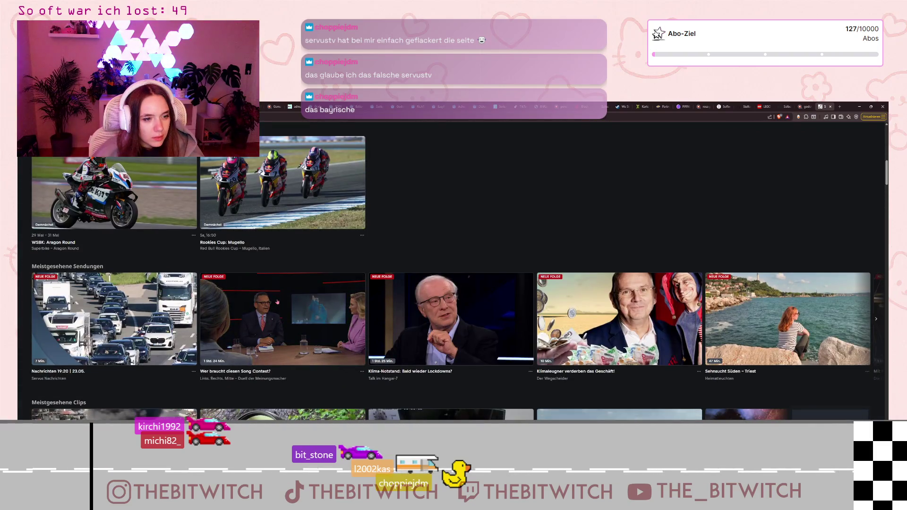
scroll(277, 301, down, 3)
scroll(283, 304, down, 2)
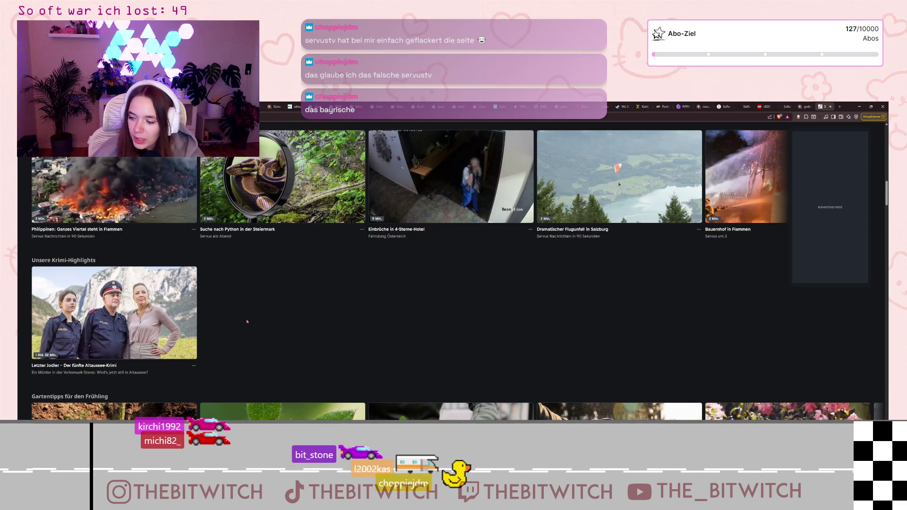
scroll(247, 321, up, 12)
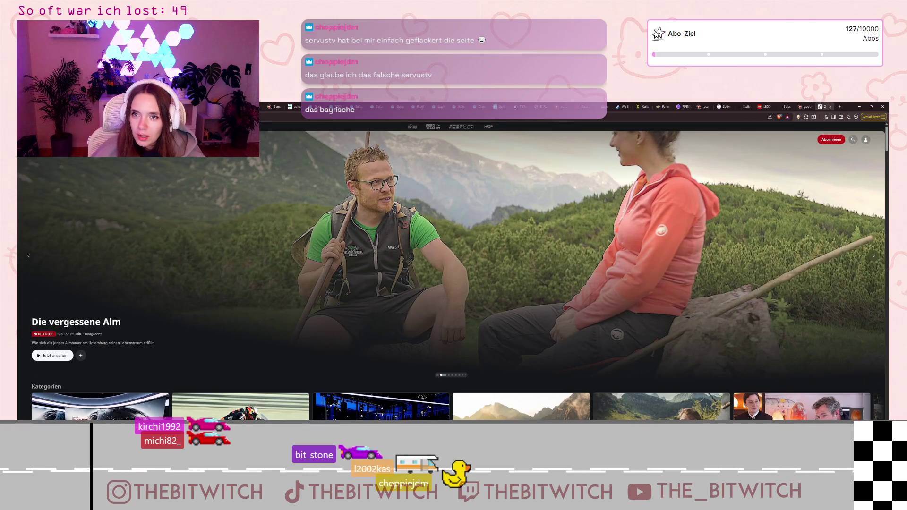
key(alt+Left)
scroll(392, 264, down, 2)
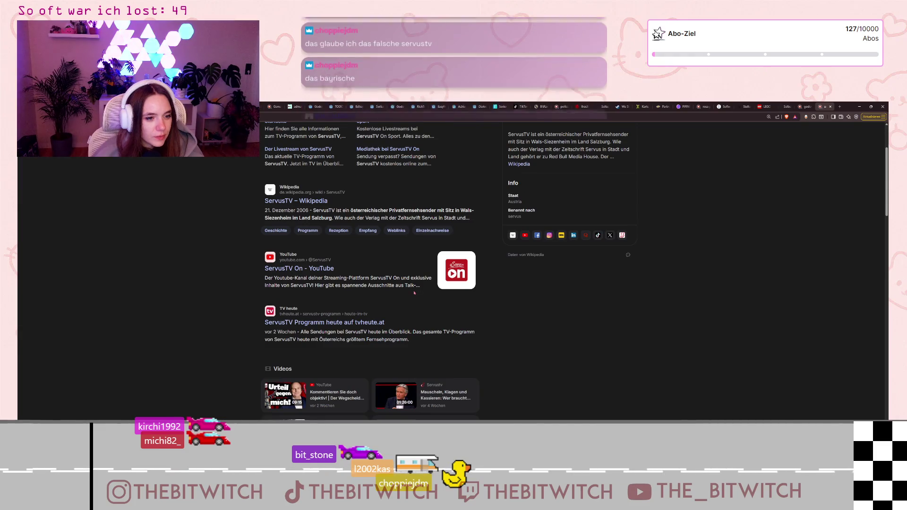
Refine the search to 'servustv at' and run it
scroll(420, 320, down, 5)
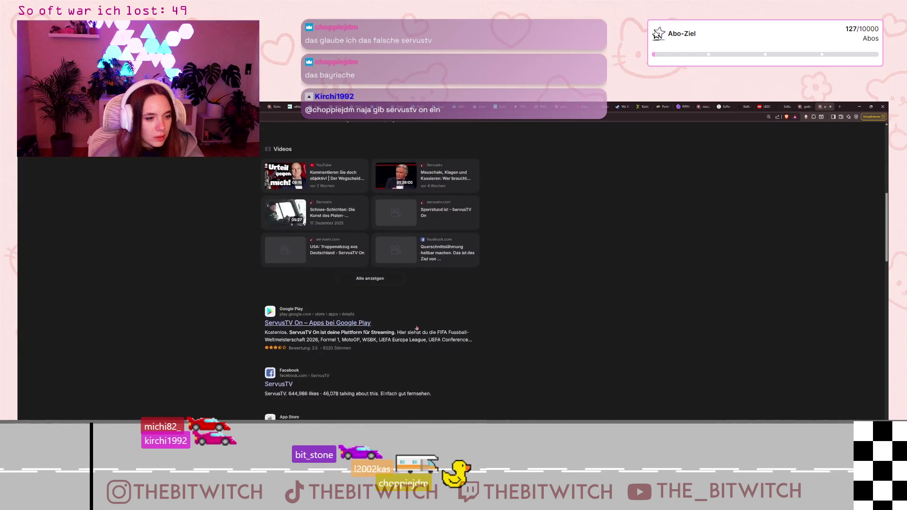
scroll(416, 328, up, 10)
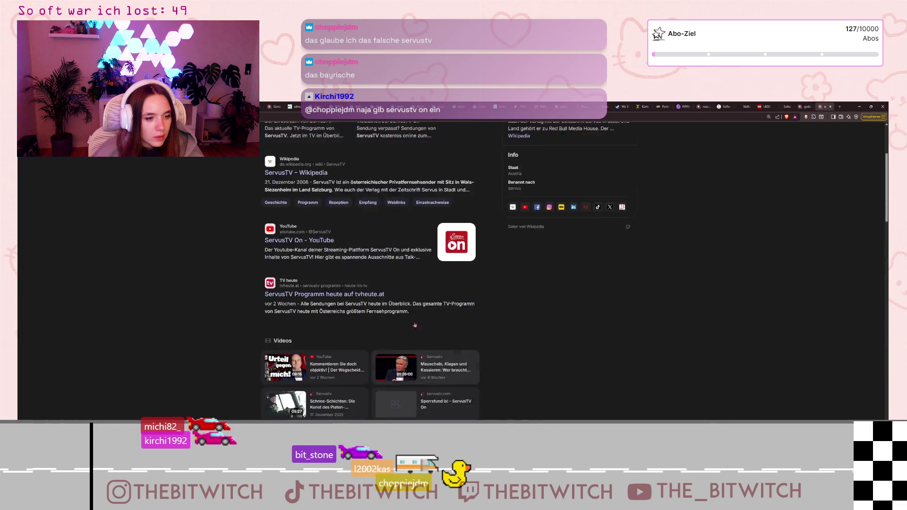
click(301, 142)
text(at)
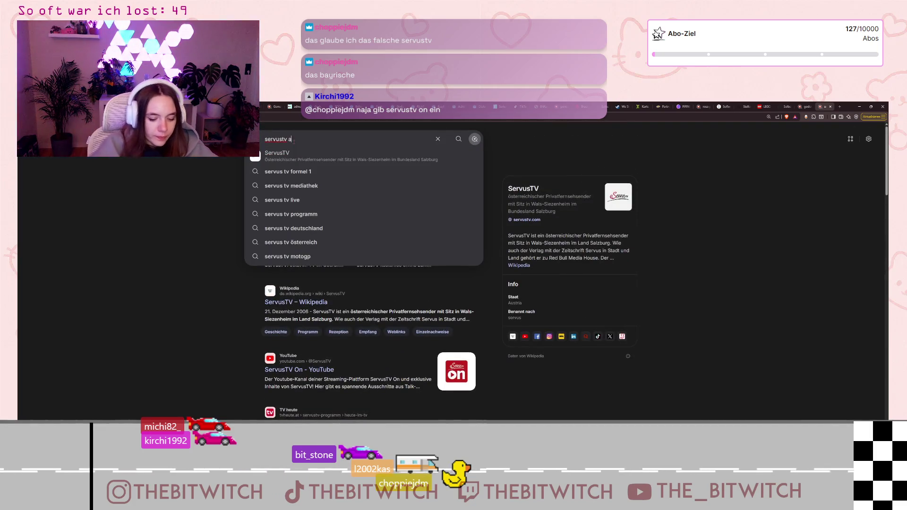
key(Return)
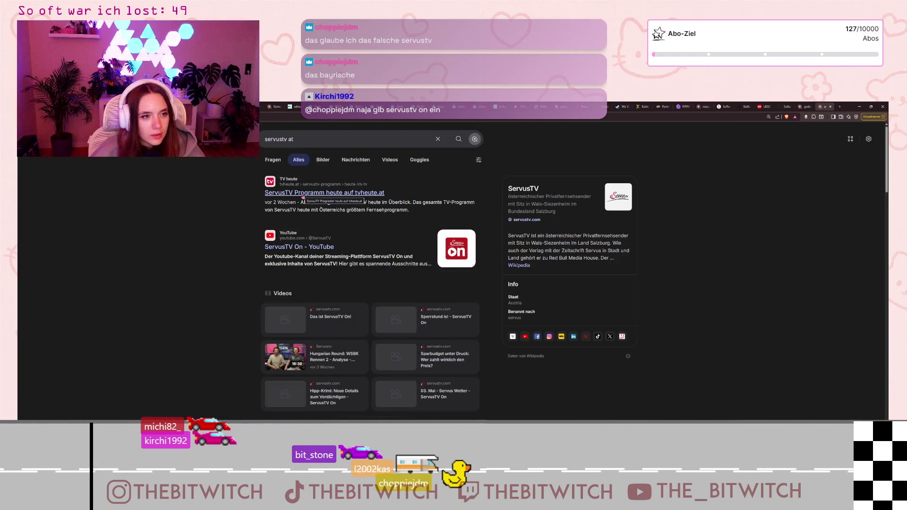
Search for 'f1 stream' and open the ServusTV Formel 1 livestream result
scroll(365, 230, down, 4)
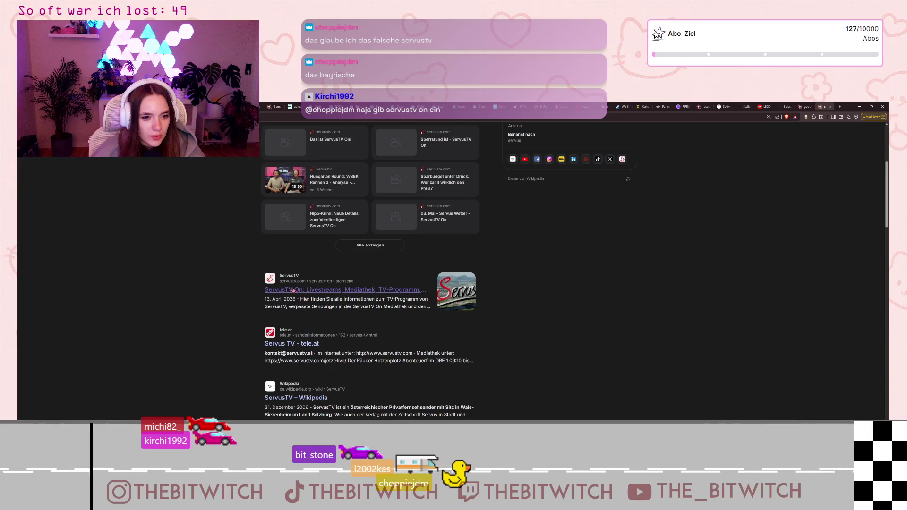
scroll(576, 345, down, 3)
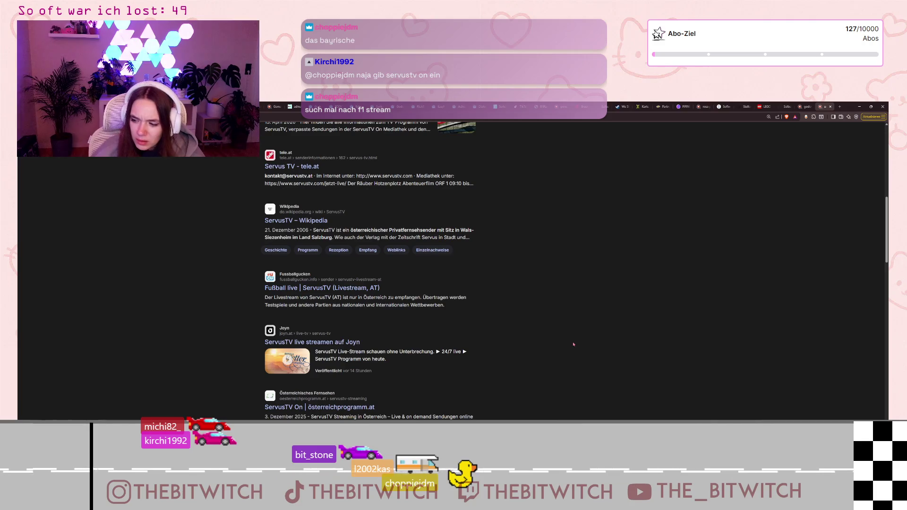
scroll(573, 344, up, 5)
click(310, 139)
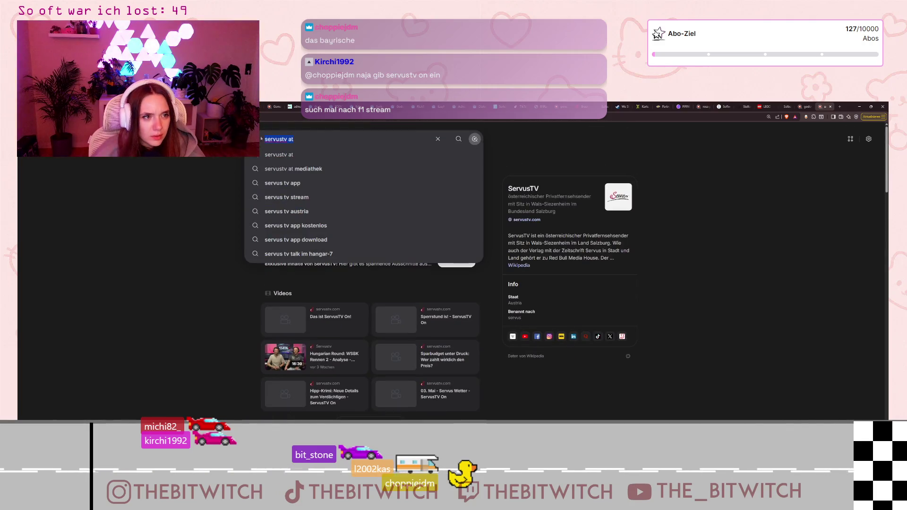
text(f1 stream)
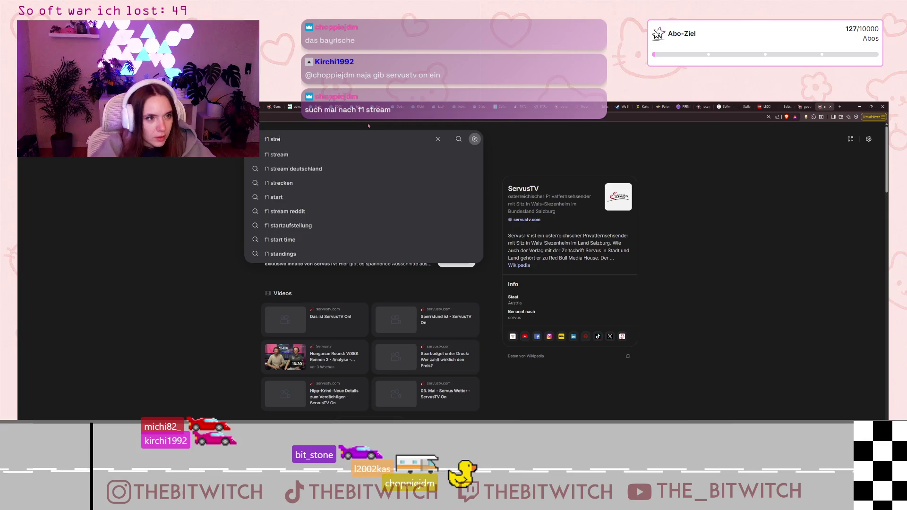
key(Return)
scroll(485, 256, down, 5)
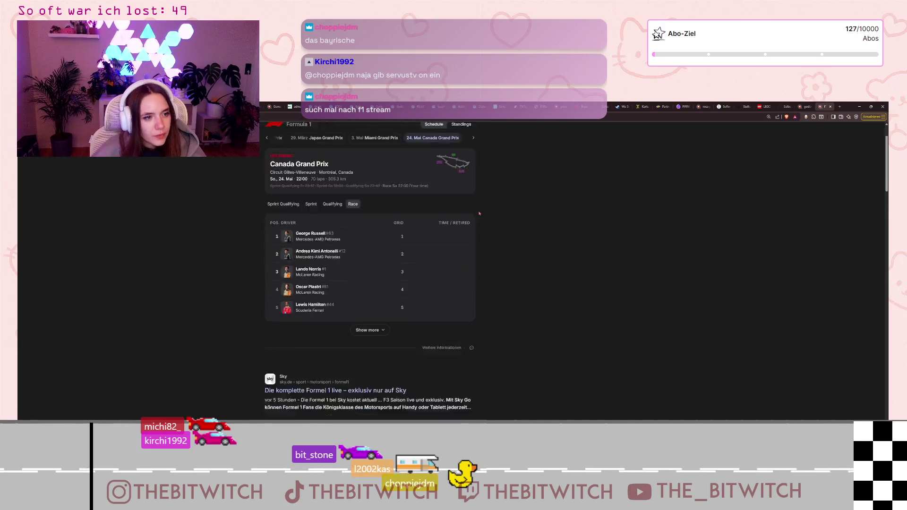
scroll(485, 256, down, 3)
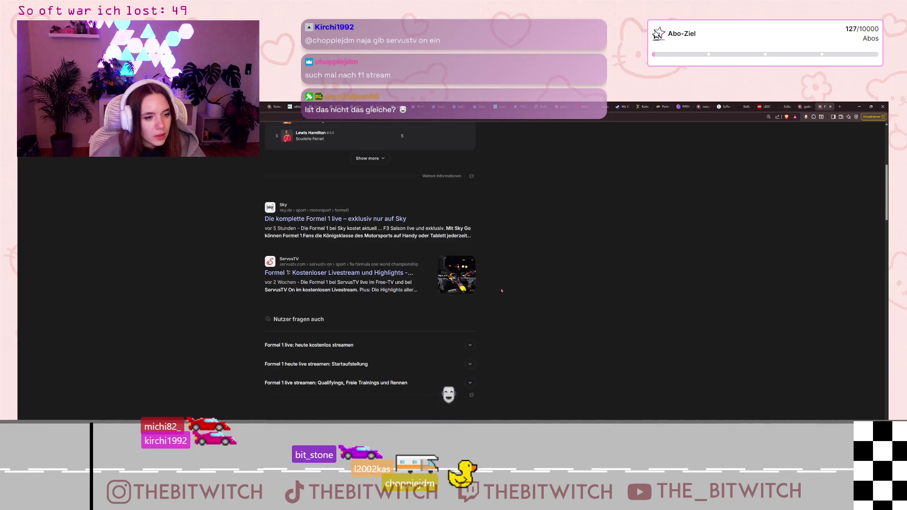
click(307, 274)
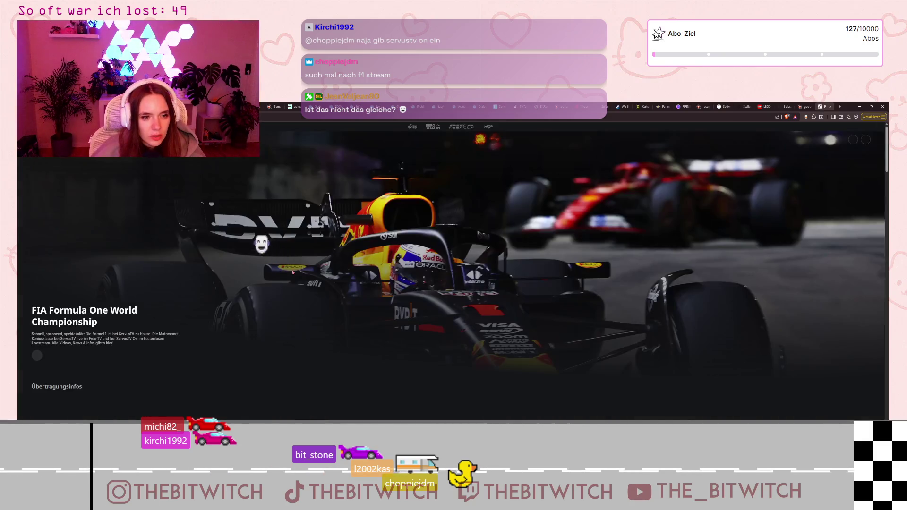
Scroll the Formula 1 page and open the ServusTV On Sendungen shows overview
scroll(302, 255, down, 3)
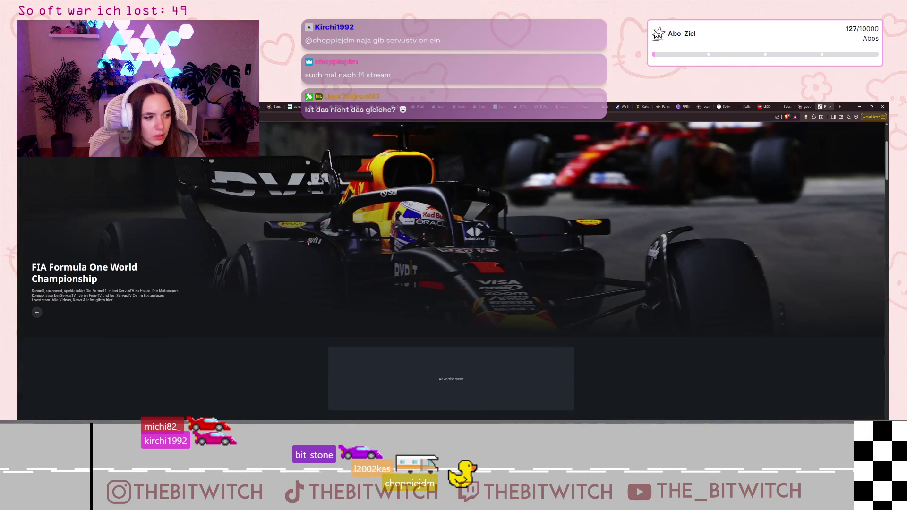
scroll(308, 250, down, 5)
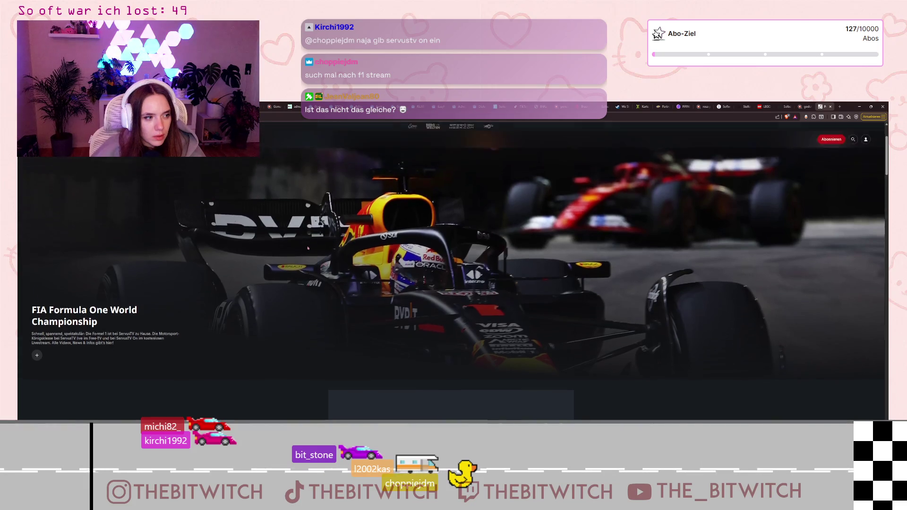
scroll(307, 257, down, 4)
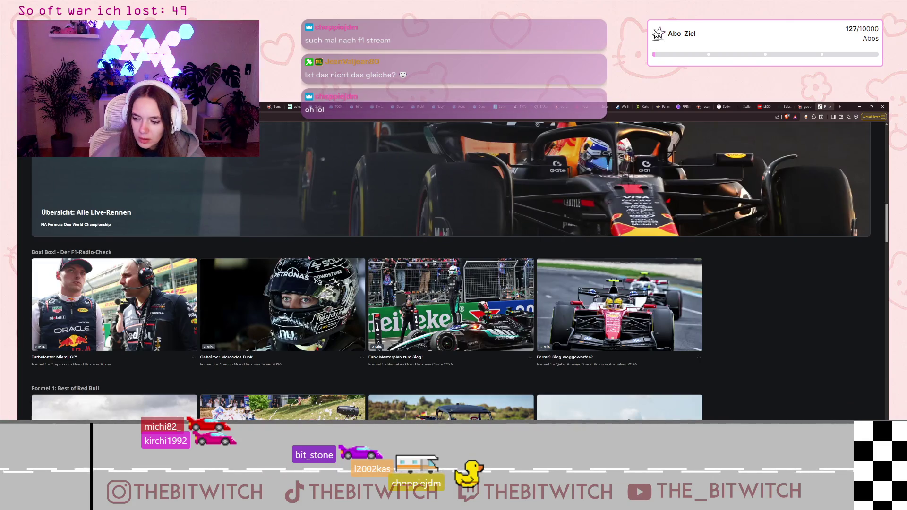
scroll(309, 258, up, 5)
scroll(313, 262, up, 2)
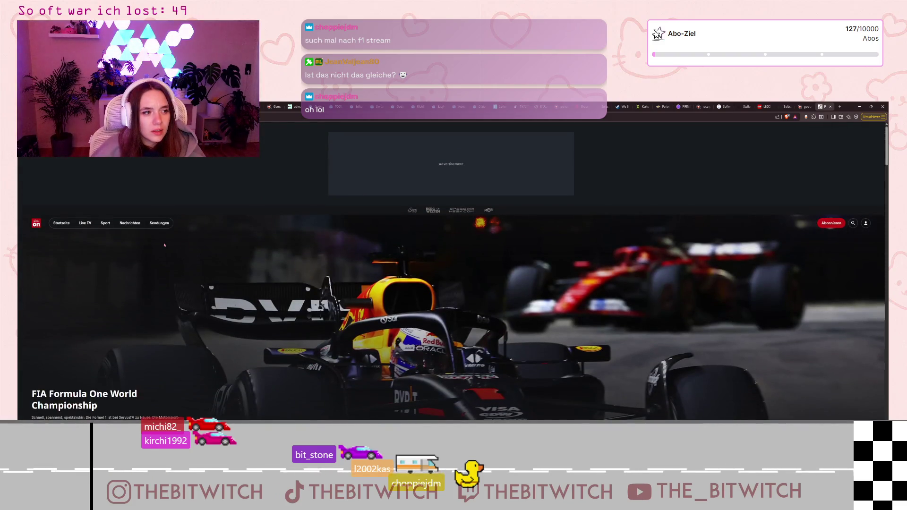
click(159, 223)
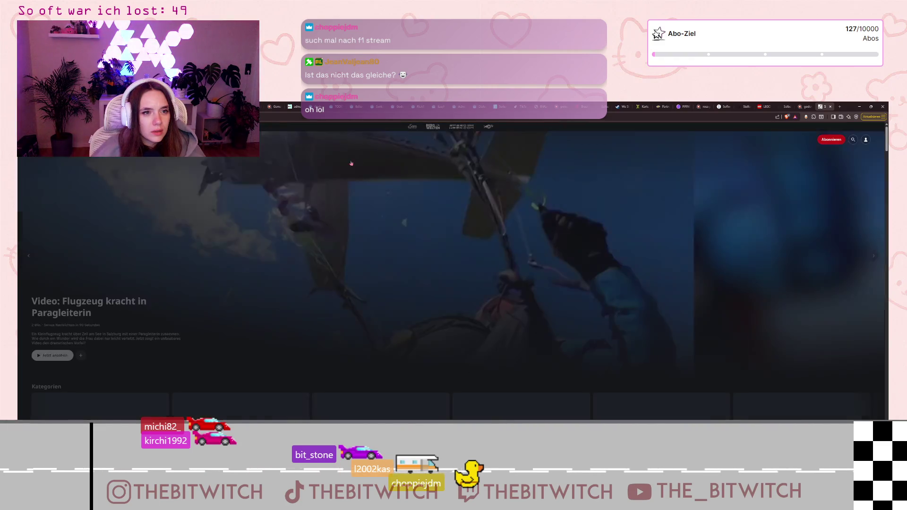
Open the Live TV page showing Hotel Regina in Wien with the programme guide
scroll(451, 269, down, 3)
scroll(344, 253, down, 4)
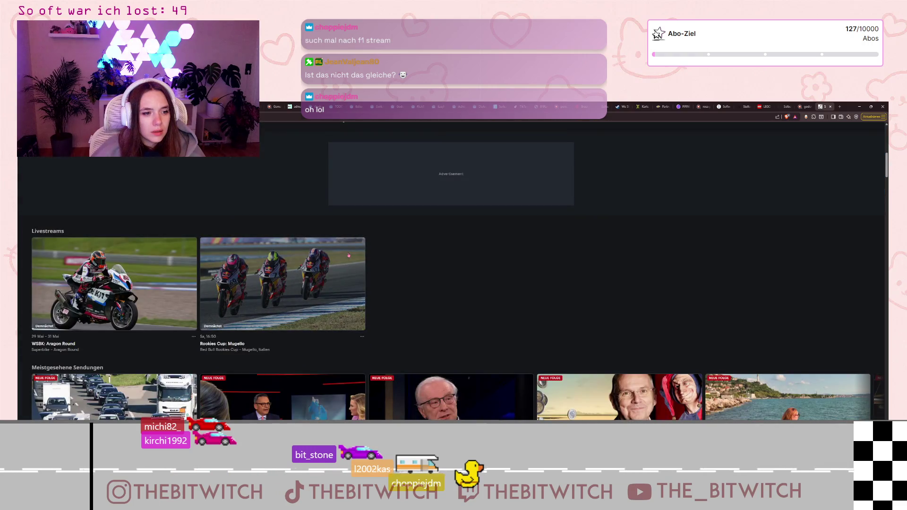
scroll(353, 250, up, 3)
scroll(354, 250, up, 4)
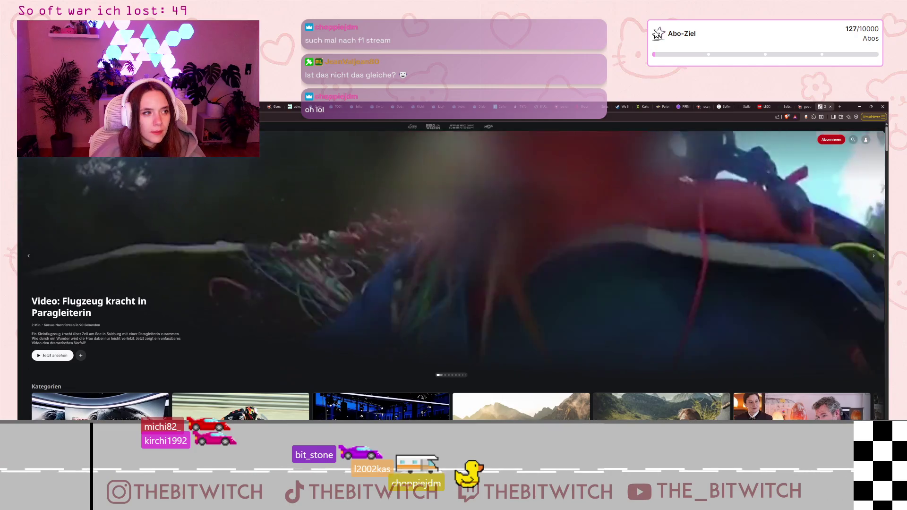
click(249, 178)
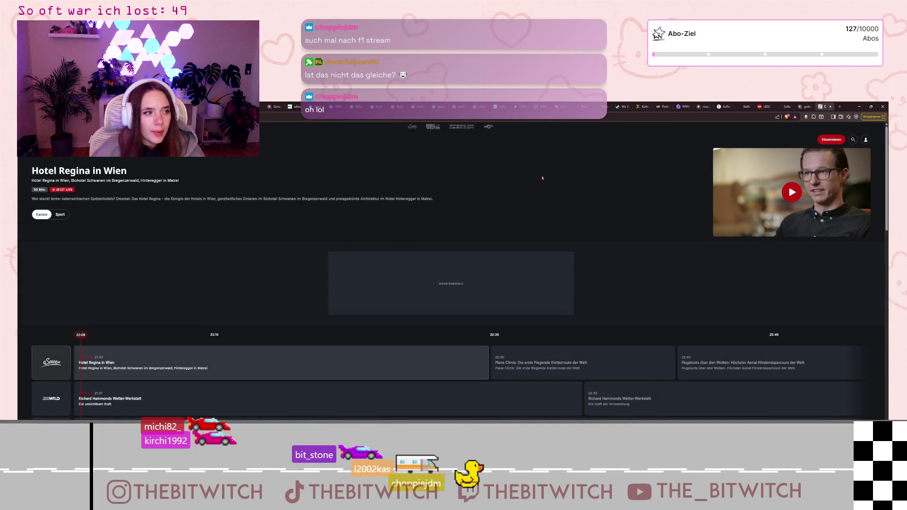
Browse the channel programme guide, then return to the 'formel 1 stream at' results
scroll(538, 192, down, 2)
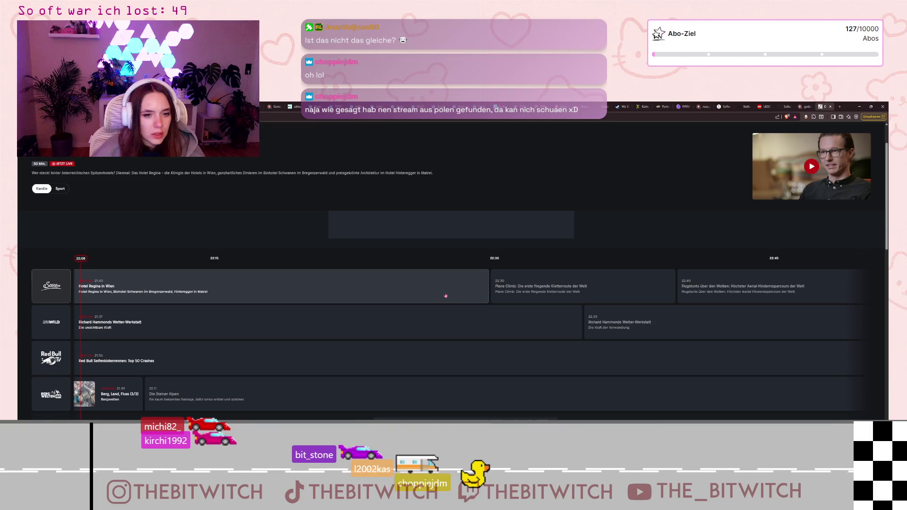
scroll(226, 279, down, 2)
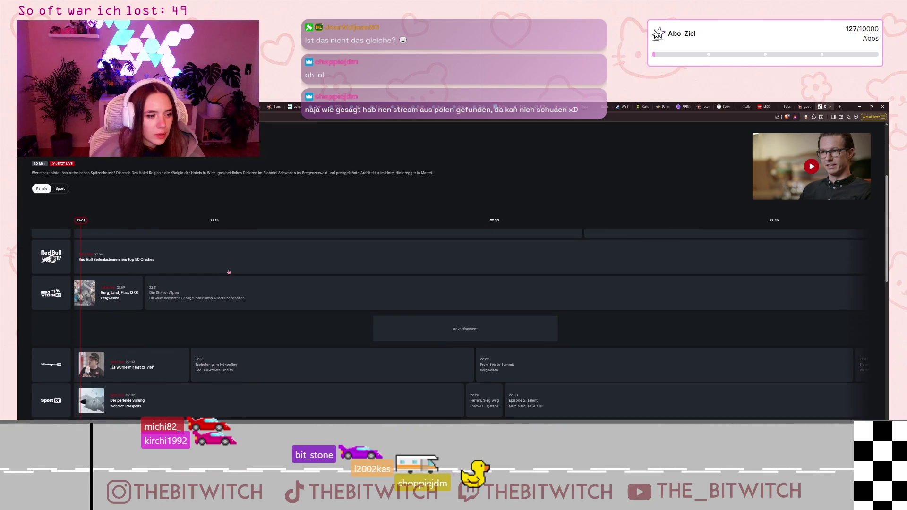
scroll(228, 272, up, 2)
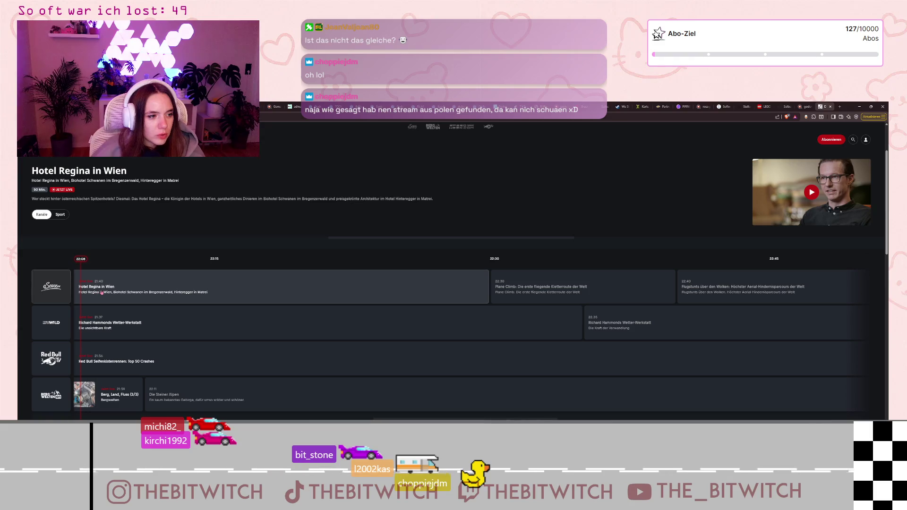
scroll(102, 292, down, 3)
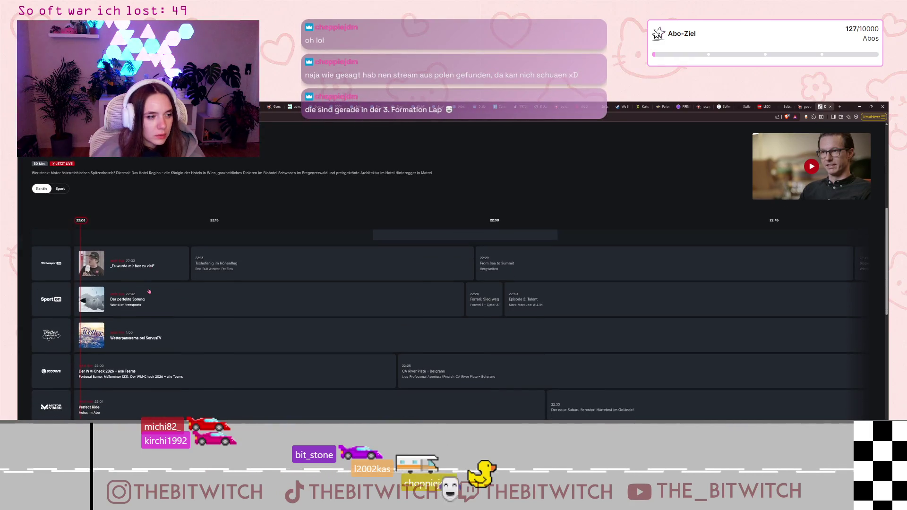
scroll(149, 291, down, 1)
scroll(151, 290, down, 3)
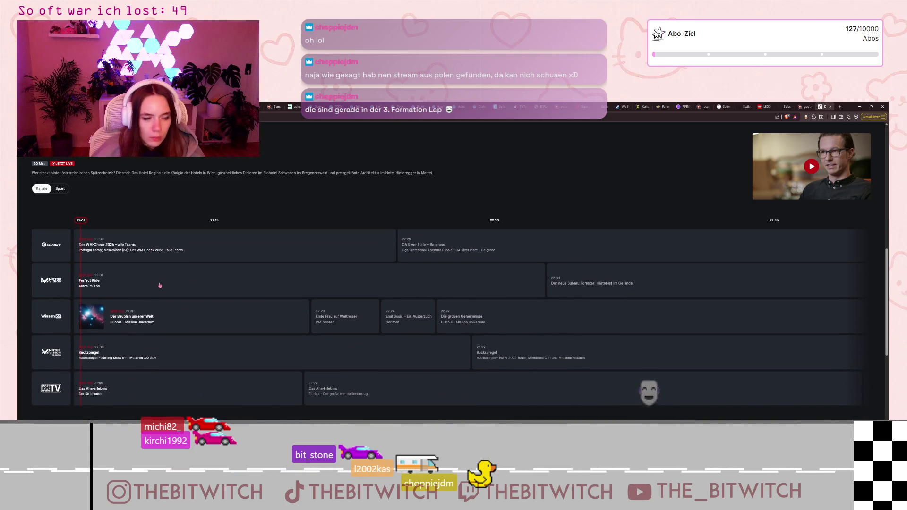
scroll(159, 285, up, 5)
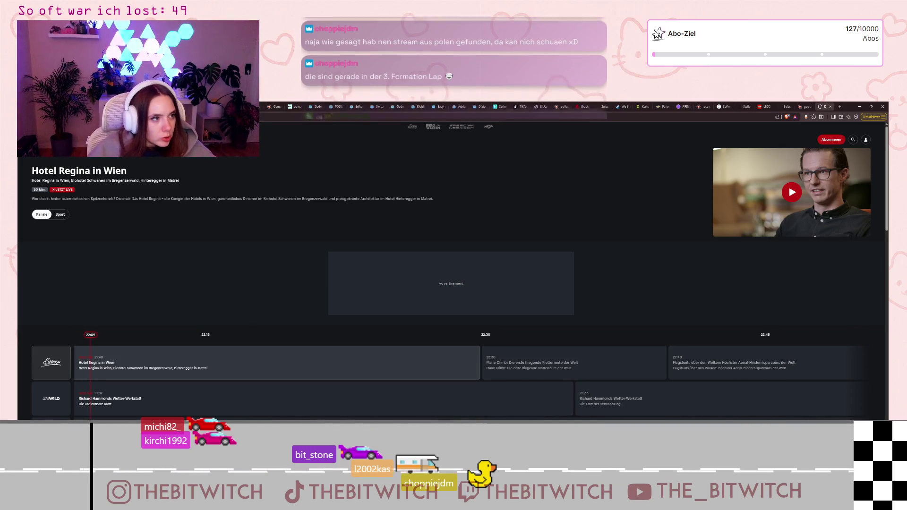
key(alt+Left)
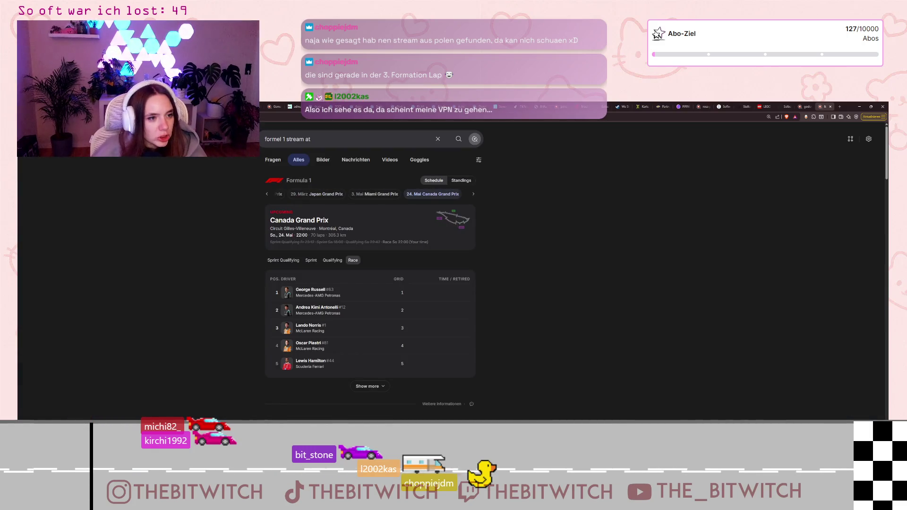
Scroll the 'formel 1 stream at' results and open the Formel 1 - ORF ON page
scroll(337, 228, down, 3)
scroll(359, 234, up, 3)
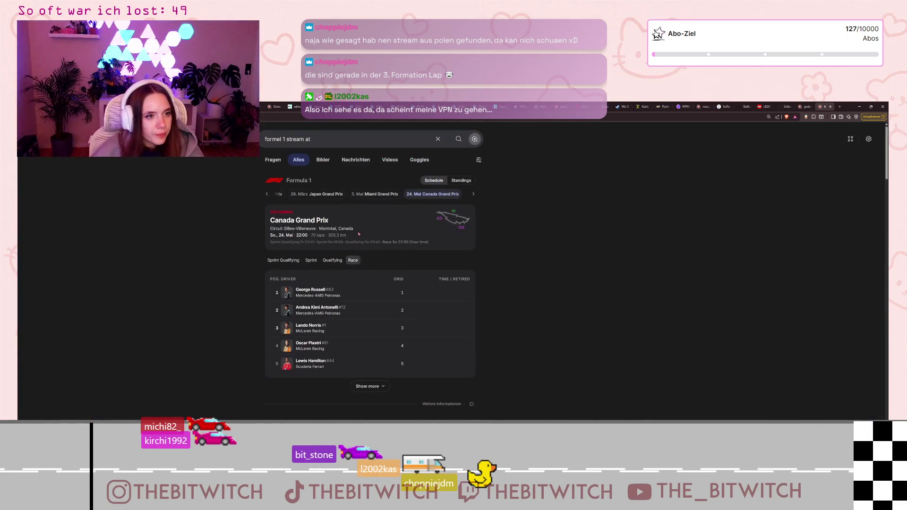
scroll(359, 234, down, 10)
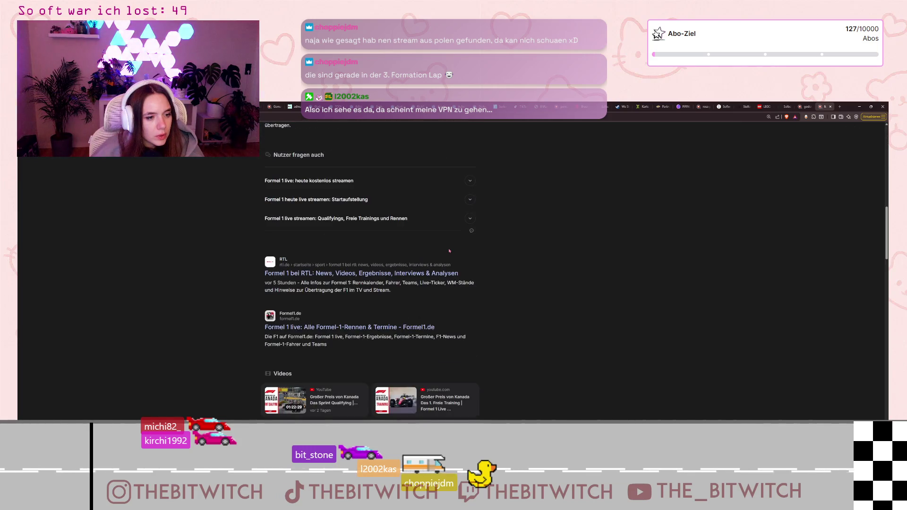
scroll(448, 252, down, 2)
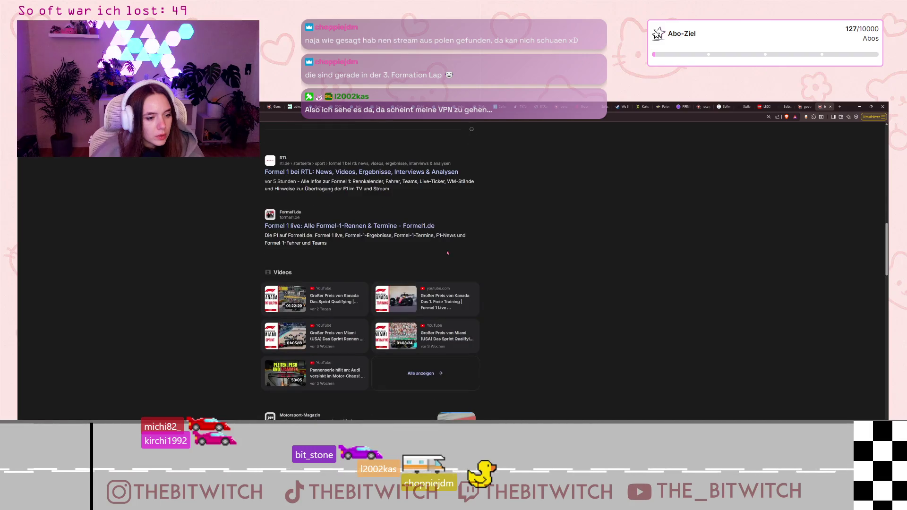
scroll(448, 253, down, 4)
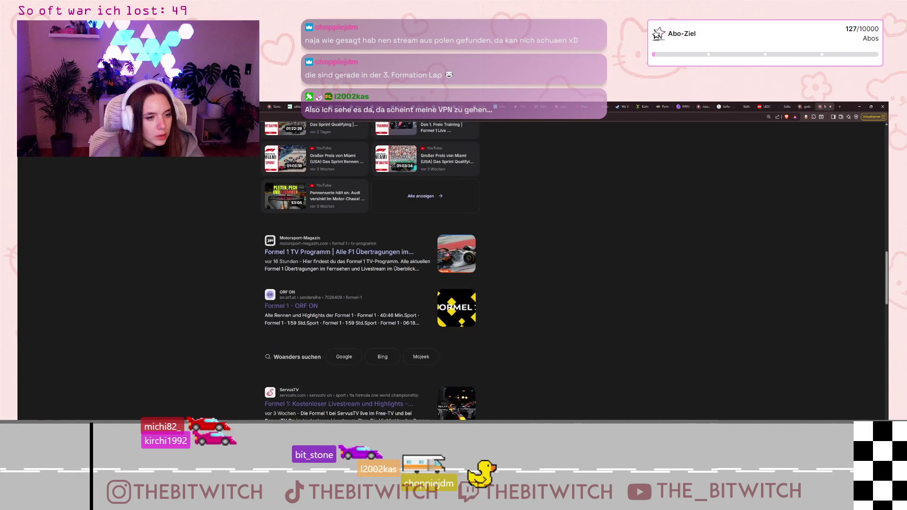
click(313, 306)
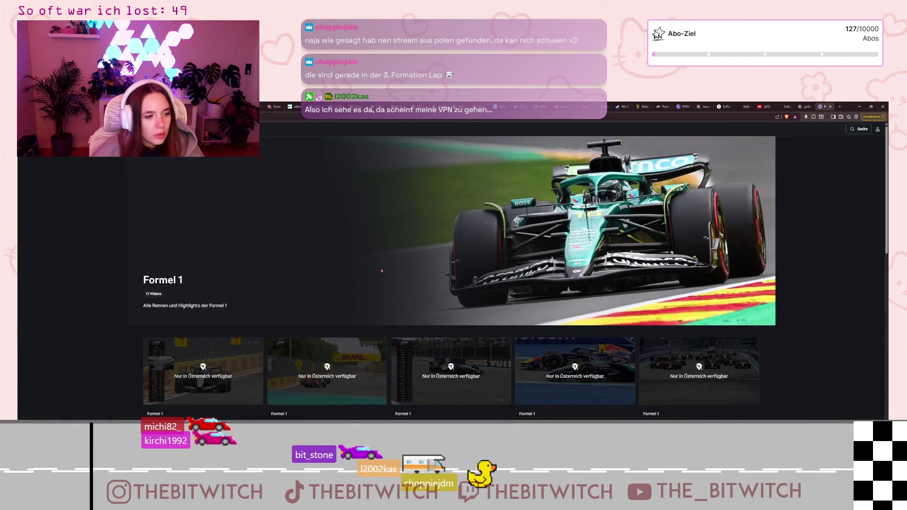
Go back from ORF ON, close the 'formel 1 stream at' tab and minimize Brave
scroll(381, 270, down, 3)
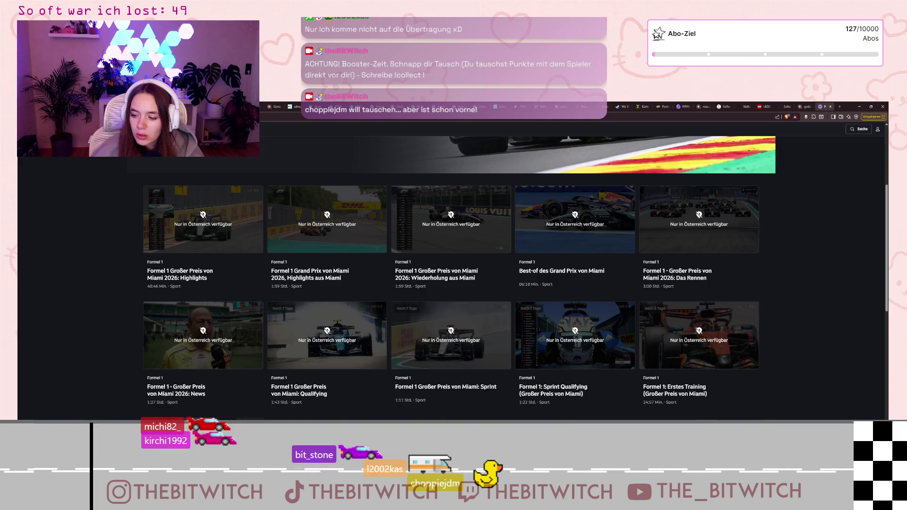
key(alt+Left)
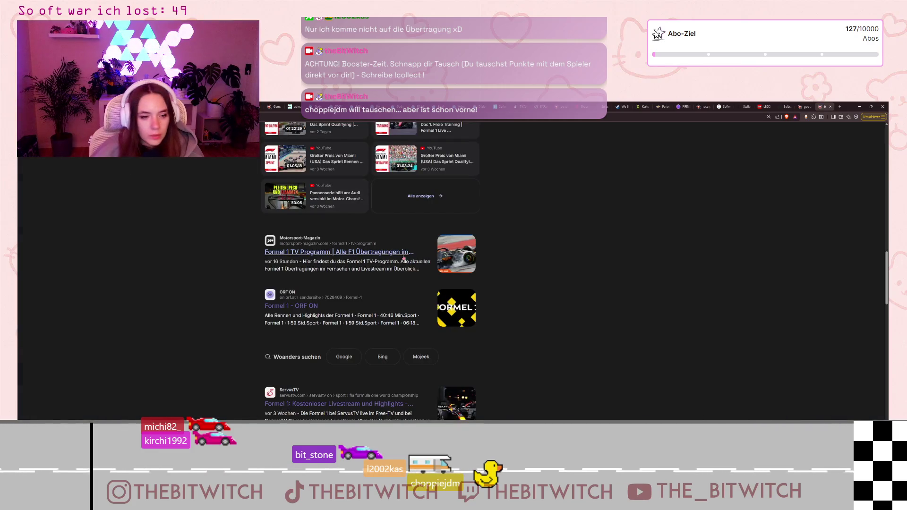
scroll(405, 265, down, 2)
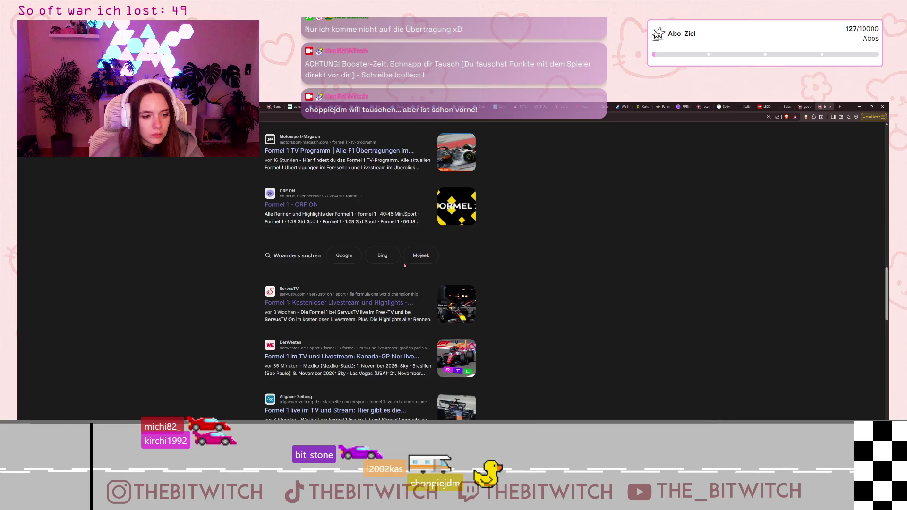
scroll(405, 266, down, 3)
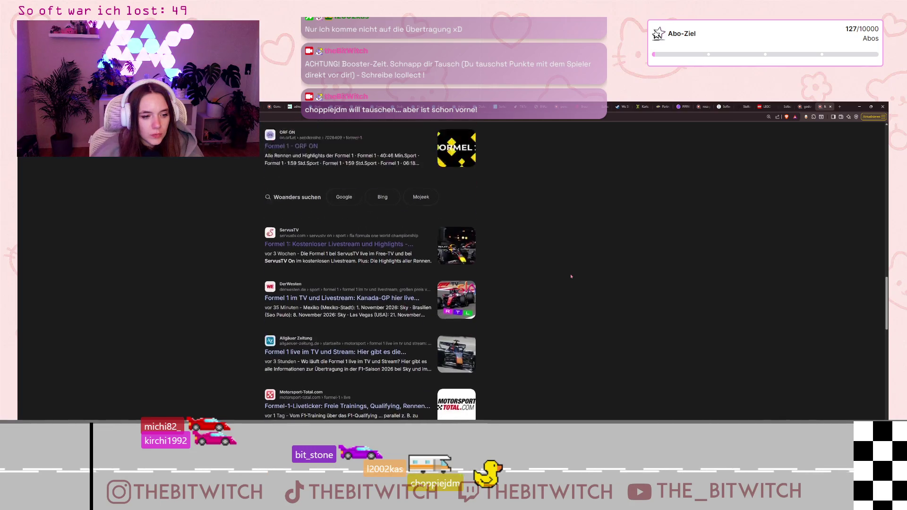
scroll(570, 278, up, 10)
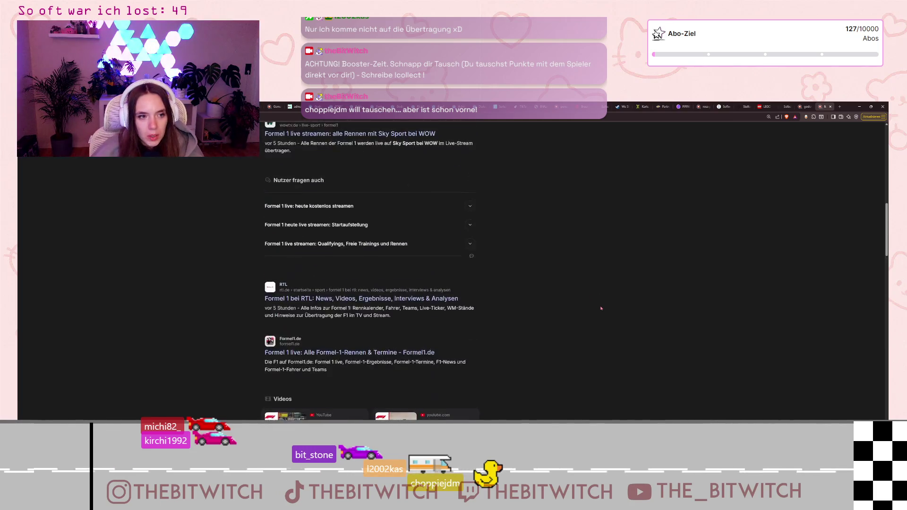
scroll(598, 307, up, 6)
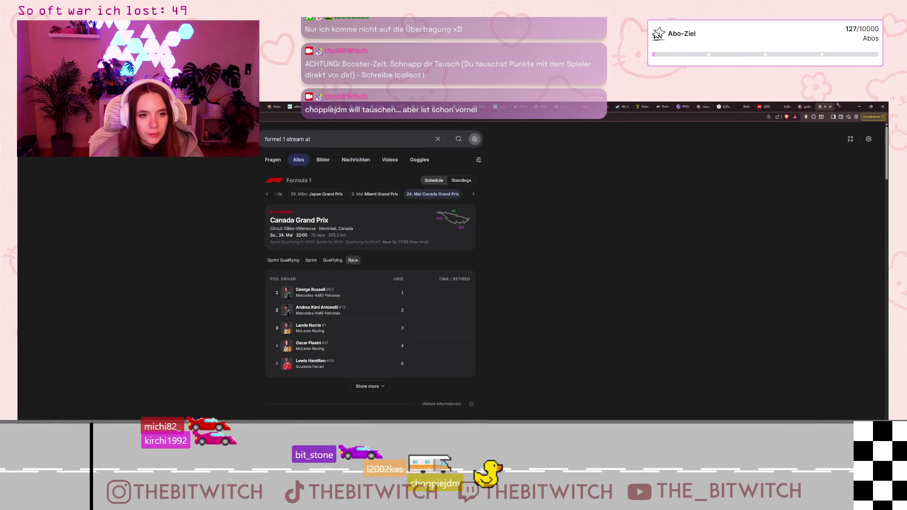
click(829, 107)
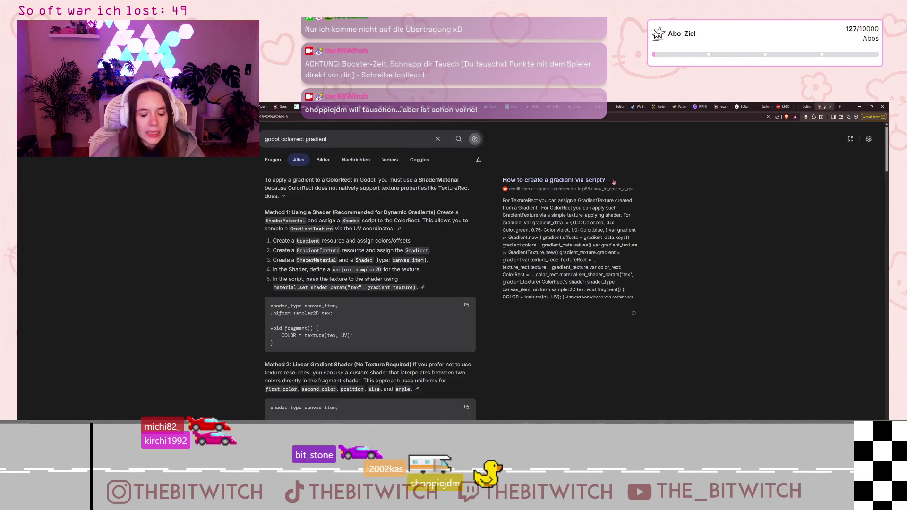
click(859, 107)
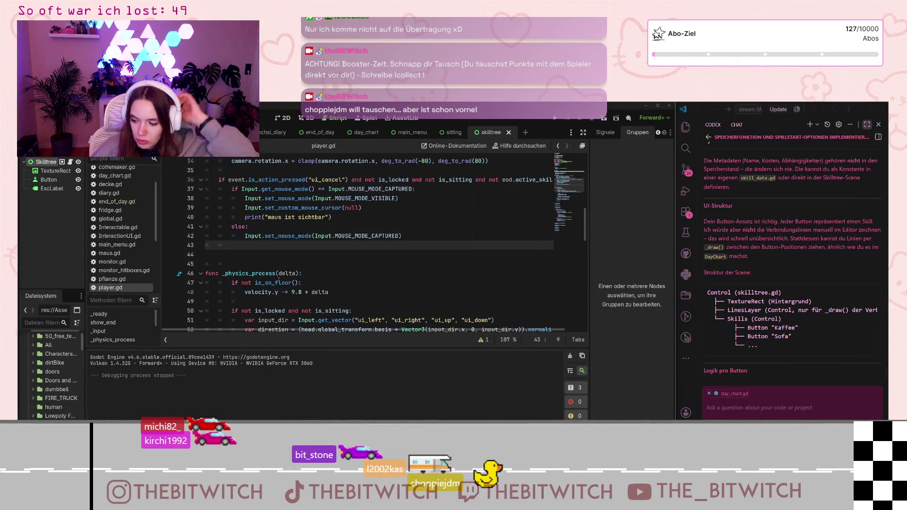
Save the scene and run the project to test the eod.active_skilltree check
mouse_move(279, 280)
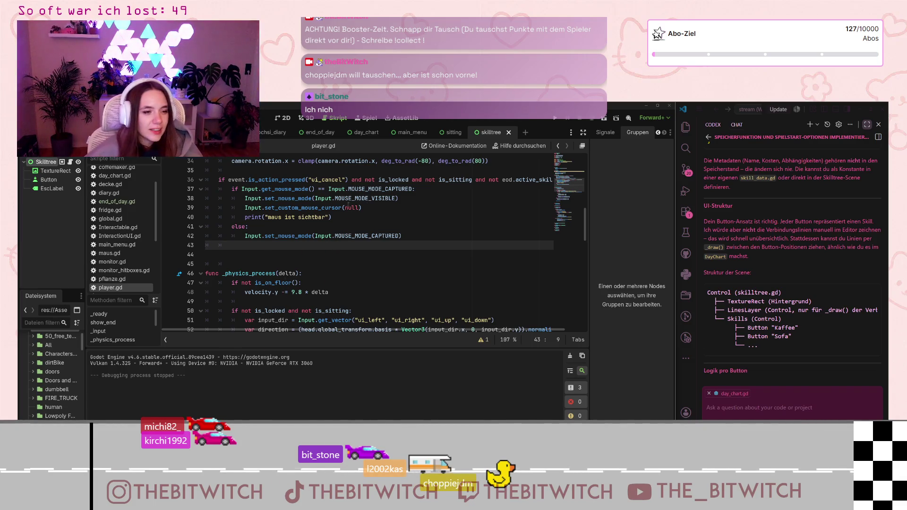
scroll(442, 262, up, 1)
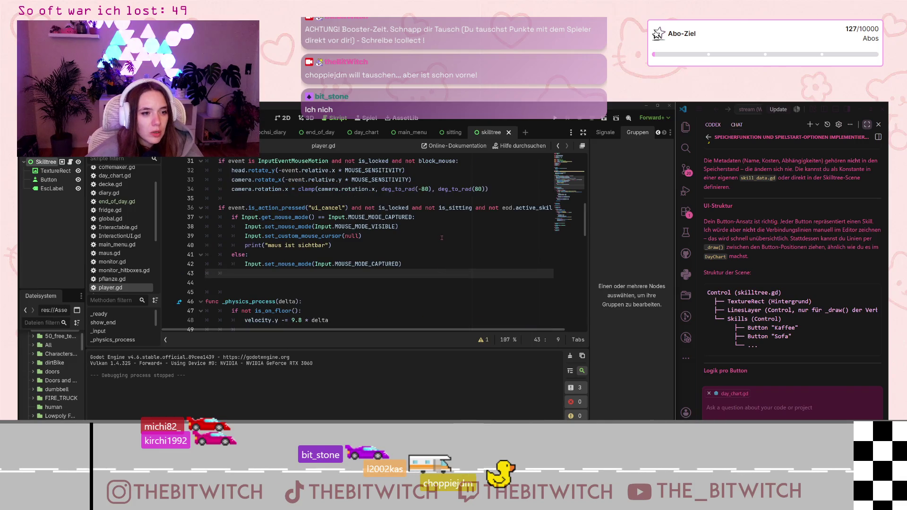
click(449, 239)
key(ctrl+s)
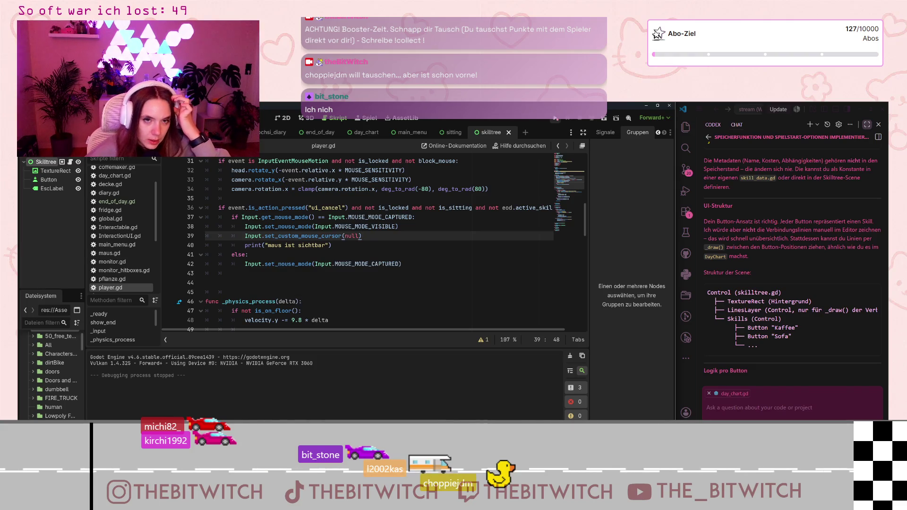
click(556, 118)
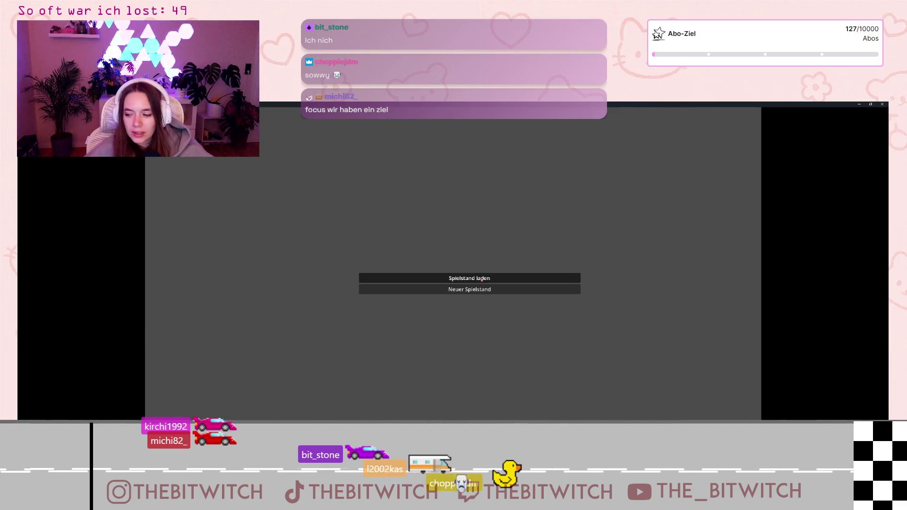
Load the existing save, walk to the sofa, end the day, then close the game window
click(481, 279)
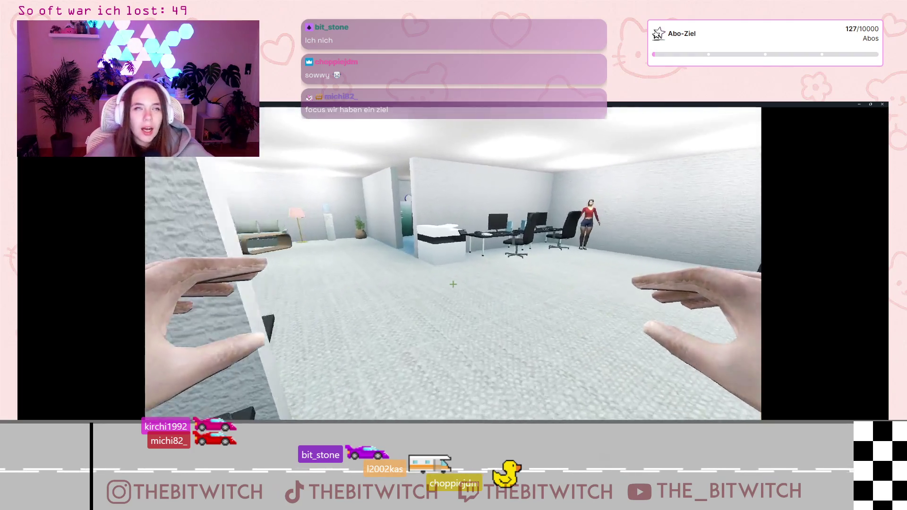
key(w)
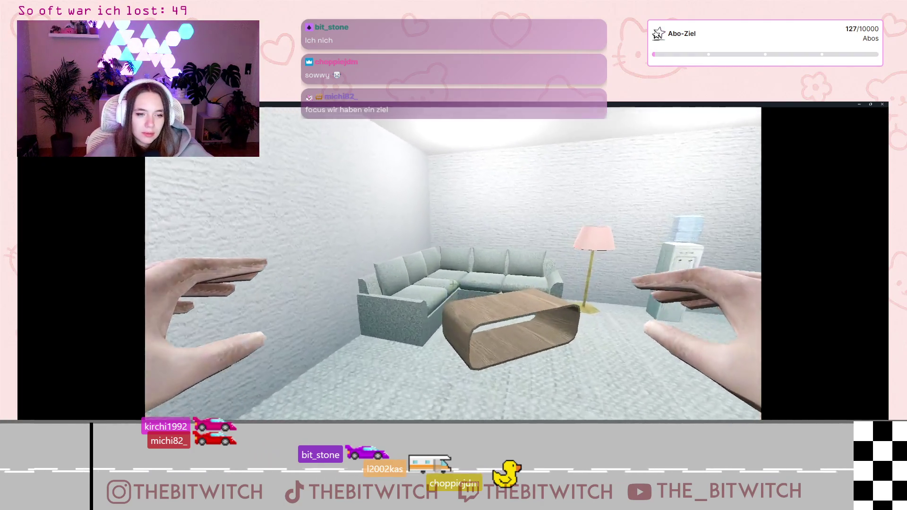
key(w)
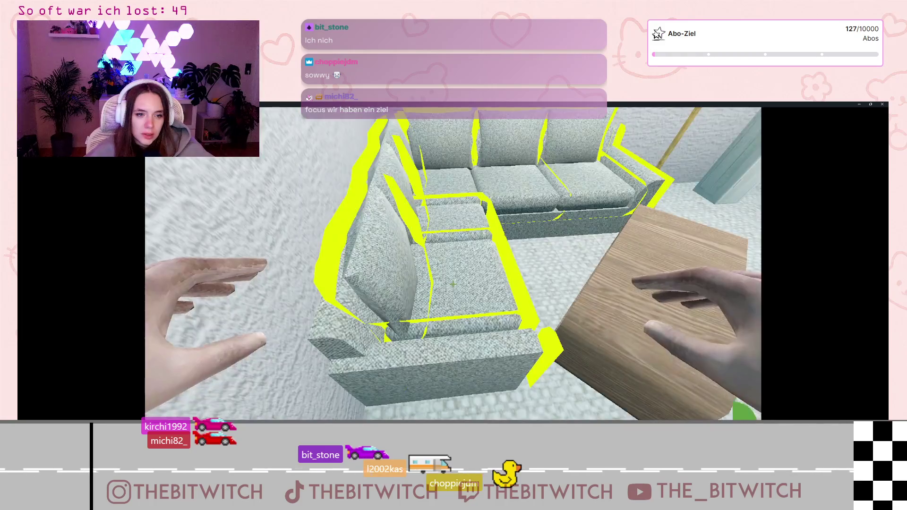
click(453, 284)
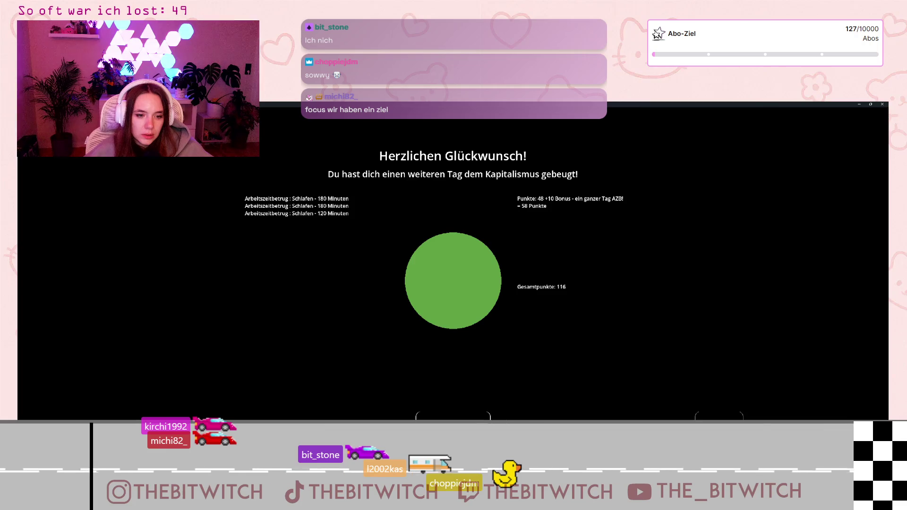
click(881, 105)
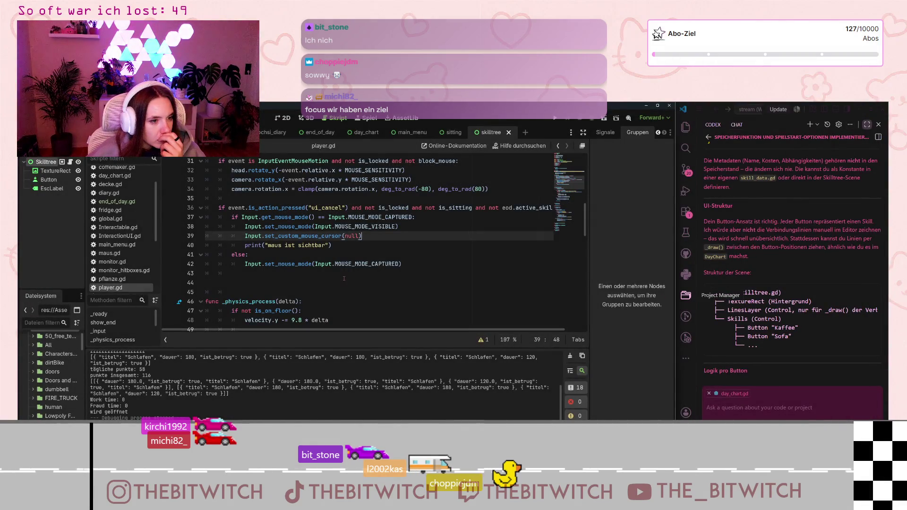
Review the player.gd ui_cancel condition, then switch to the end_of_day scene tab
scroll(344, 278, up, 2)
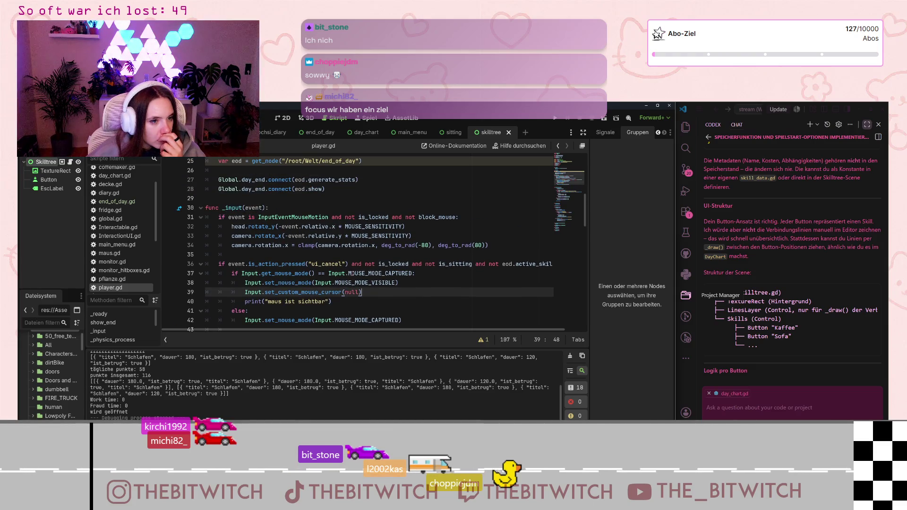
scroll(352, 273, down, 8)
scroll(352, 273, up, 1)
scroll(354, 272, down, 14)
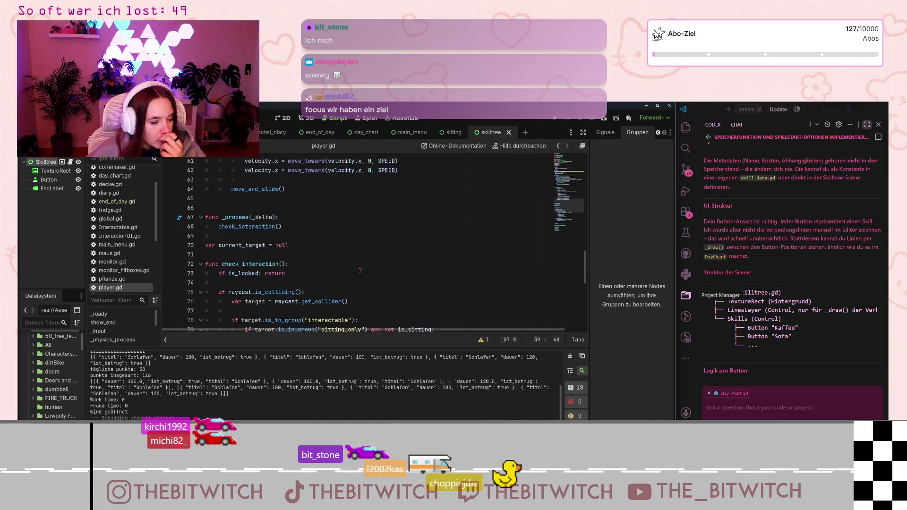
scroll(359, 273, up, 20)
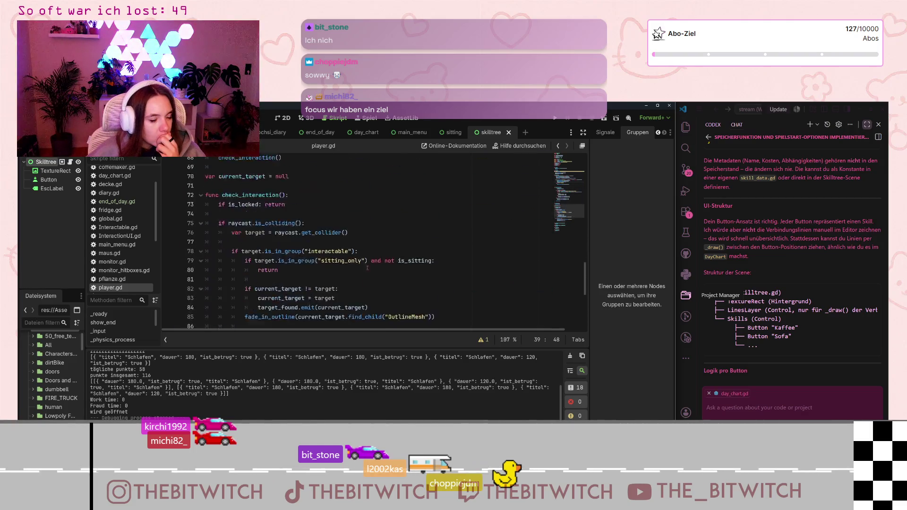
scroll(368, 255, down, 2)
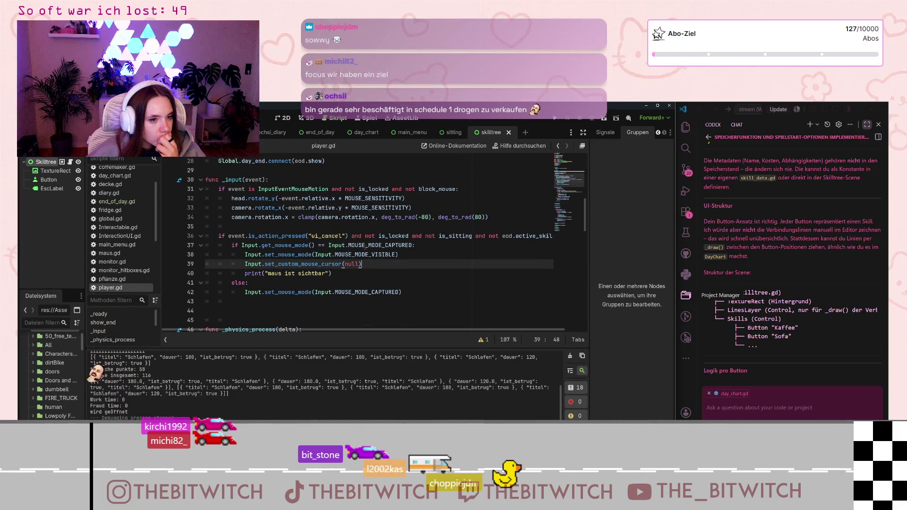
mouse_move(392, 245)
click(543, 236)
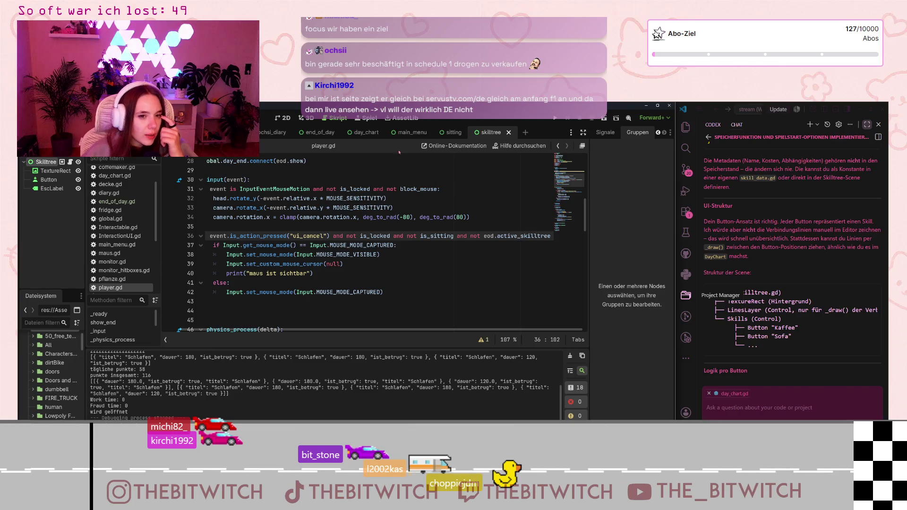
click(316, 132)
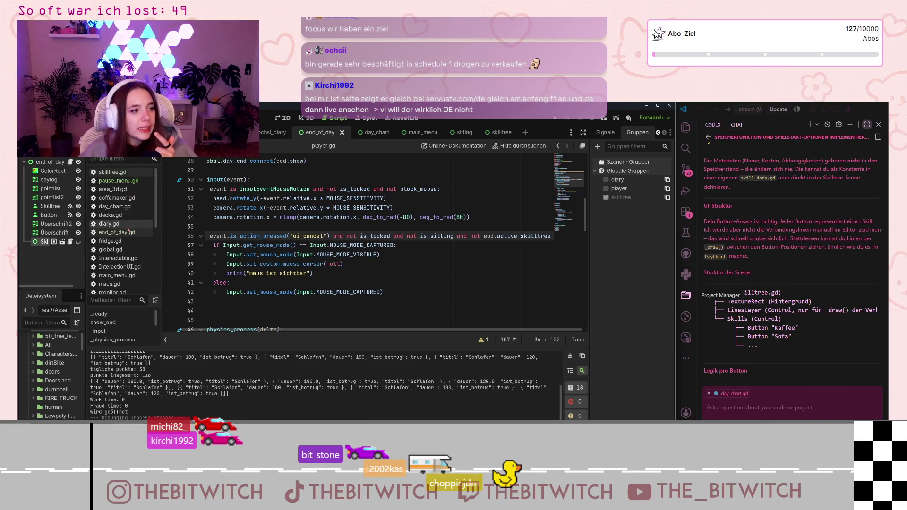
click(131, 232)
scroll(373, 245, up, 12)
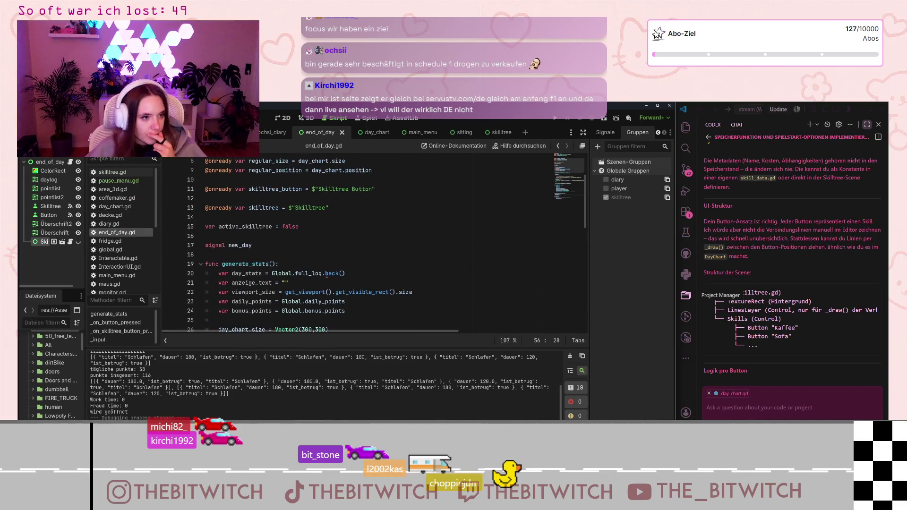
mouse_move(332, 274)
scroll(332, 273, down, 4)
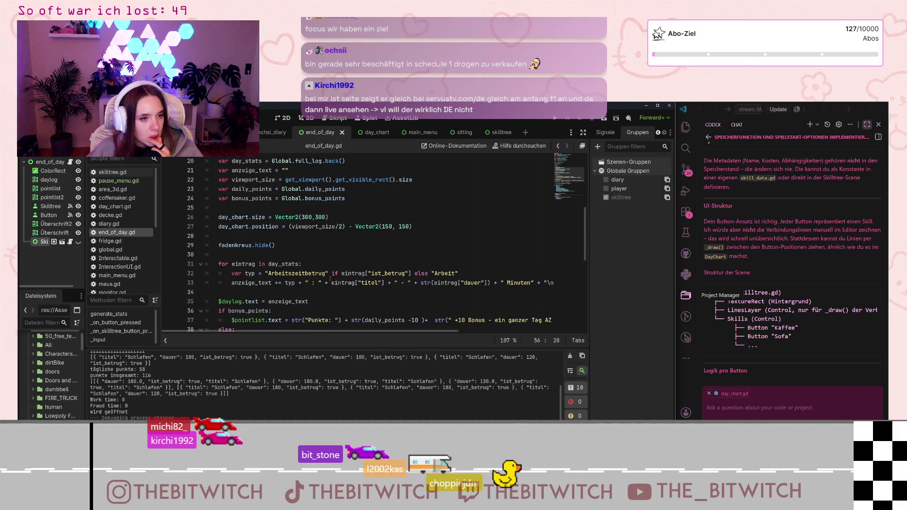
scroll(330, 279, up, 3)
scroll(330, 279, up, 1)
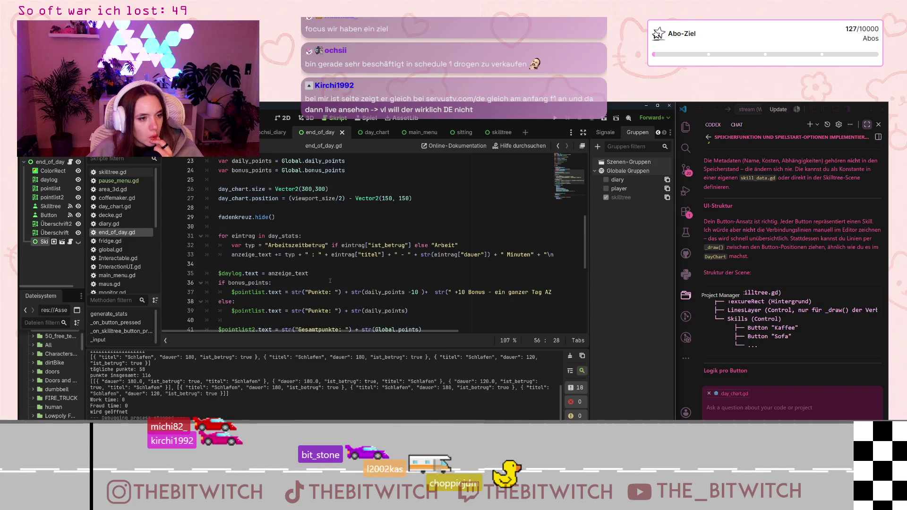
scroll(330, 282, up, 1)
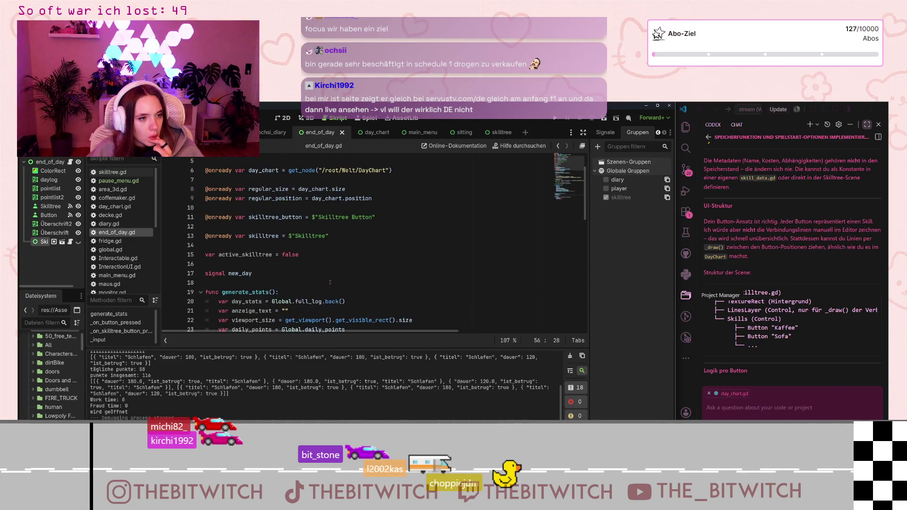
scroll(330, 282, down, 13)
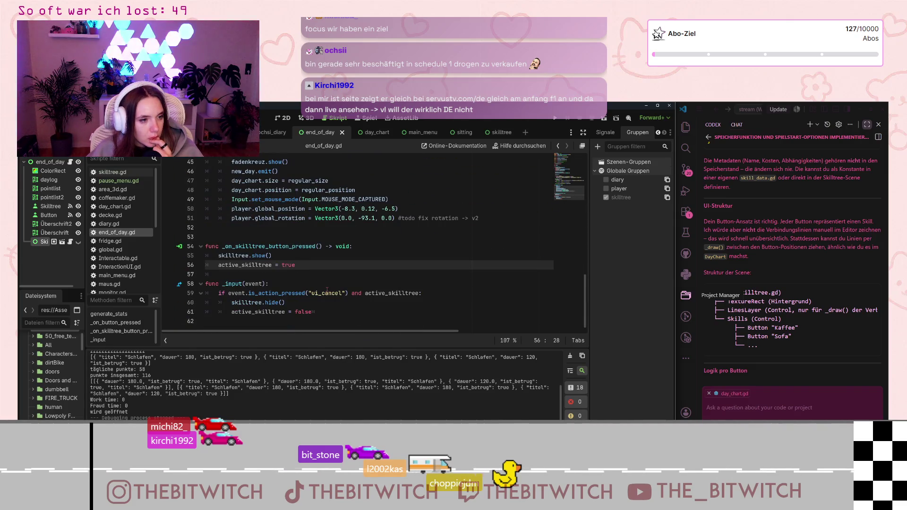
scroll(326, 289, up, 3)
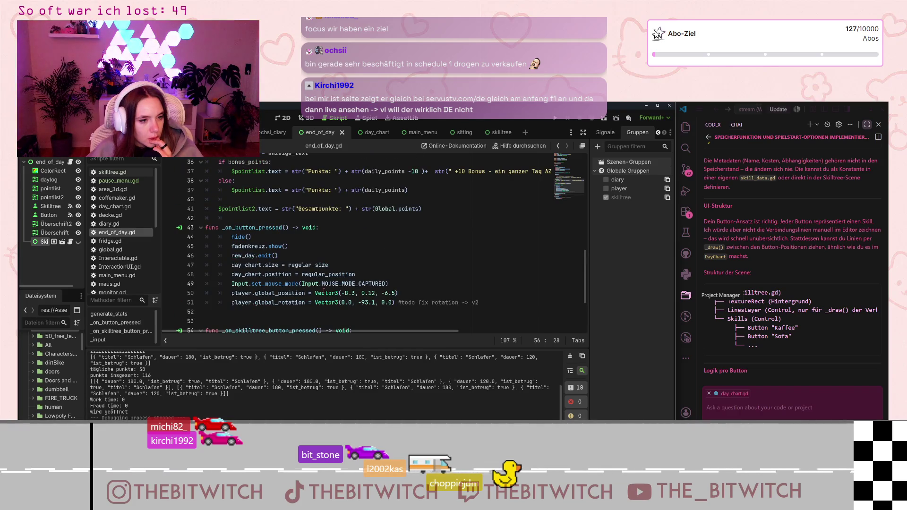
mouse_move(324, 291)
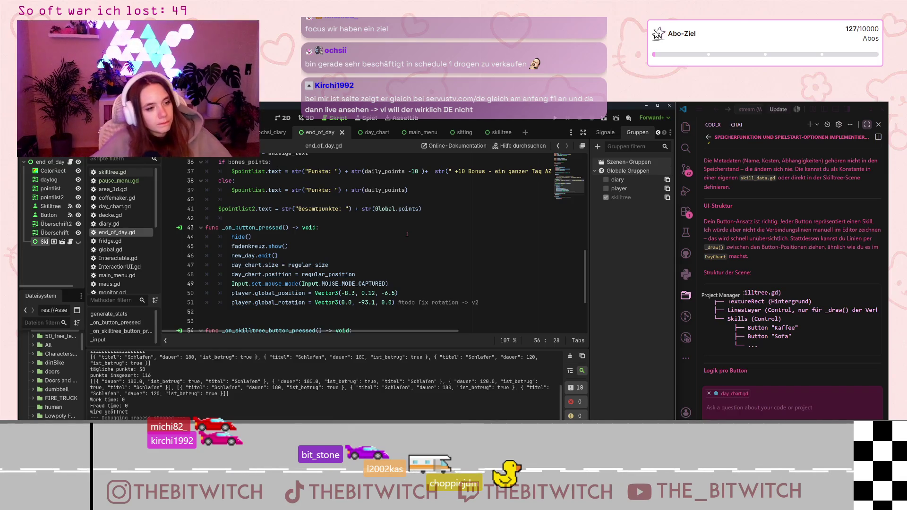
scroll(407, 234, up, 10)
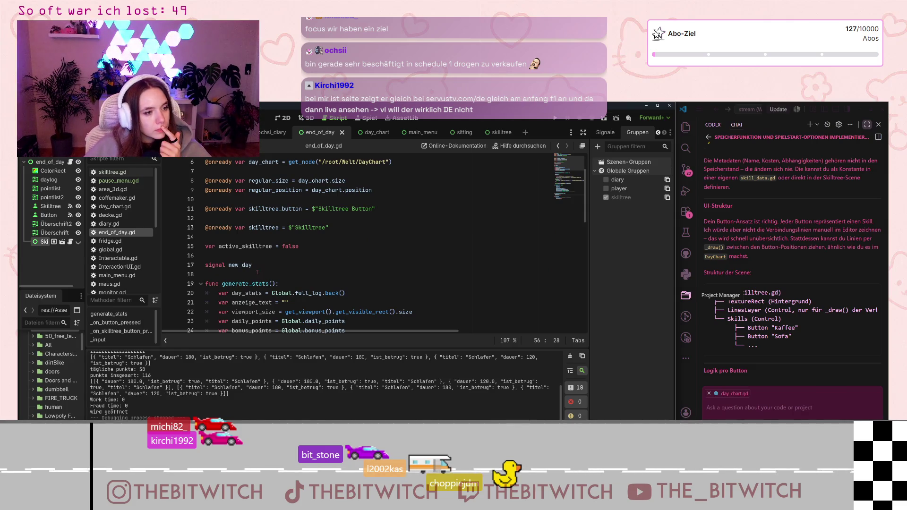
scroll(257, 272, down, 2)
Declare 'var active_eod = false' below the skilltree declaration in end_of_day.gd
click(299, 229)
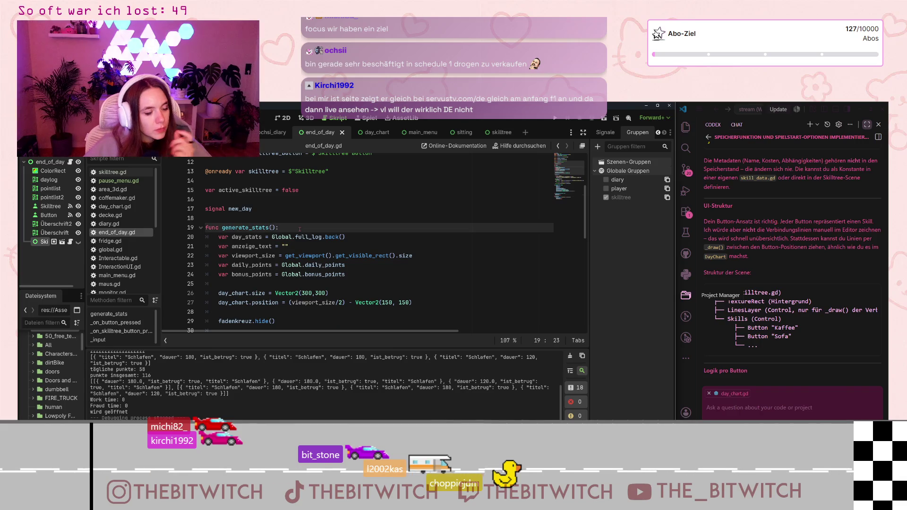
key(Return)
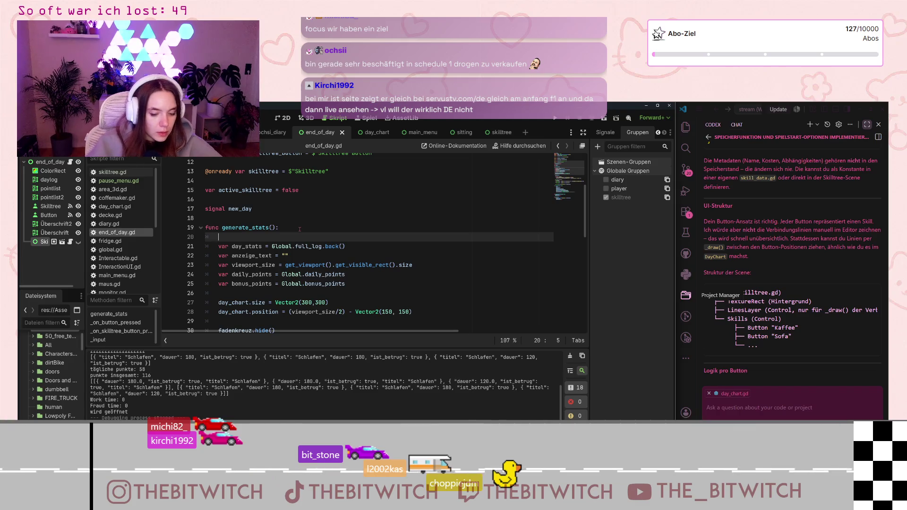
key(ctrl+z)
scroll(299, 229, down, 8)
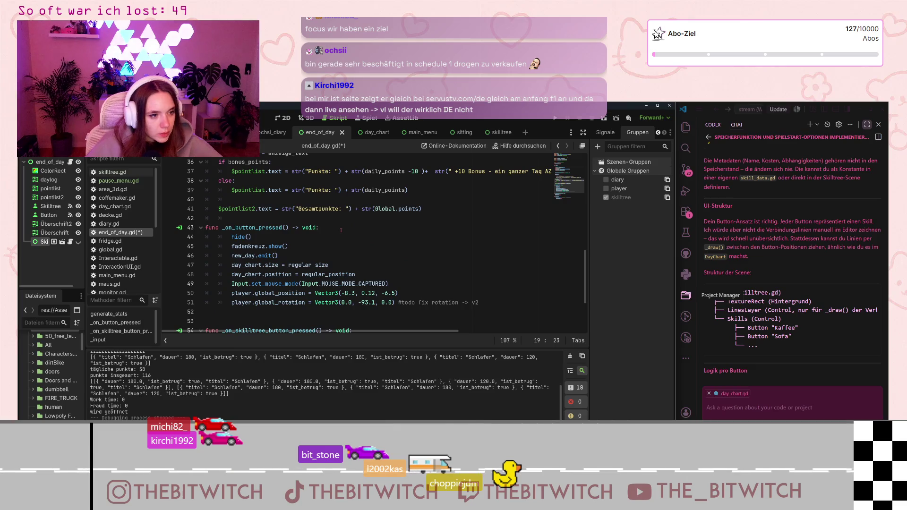
scroll(341, 239, down, 3)
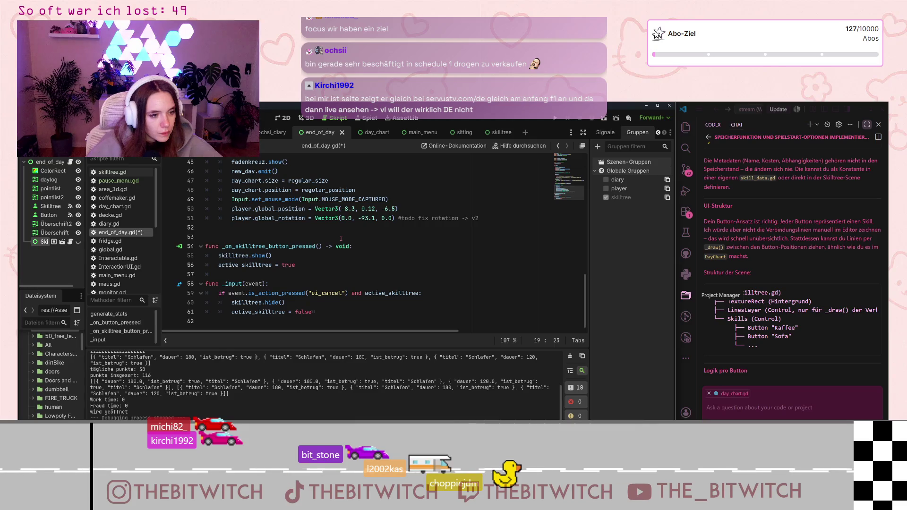
scroll(341, 238, up, 14)
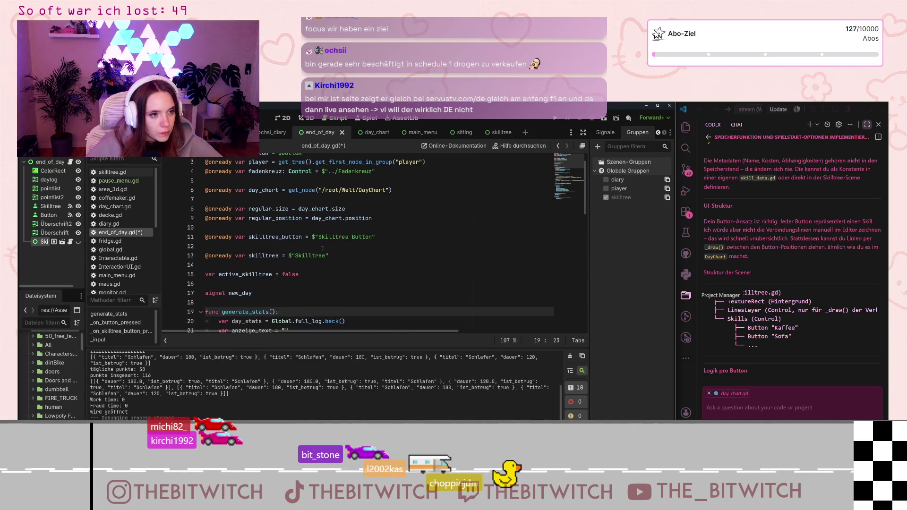
click(356, 267)
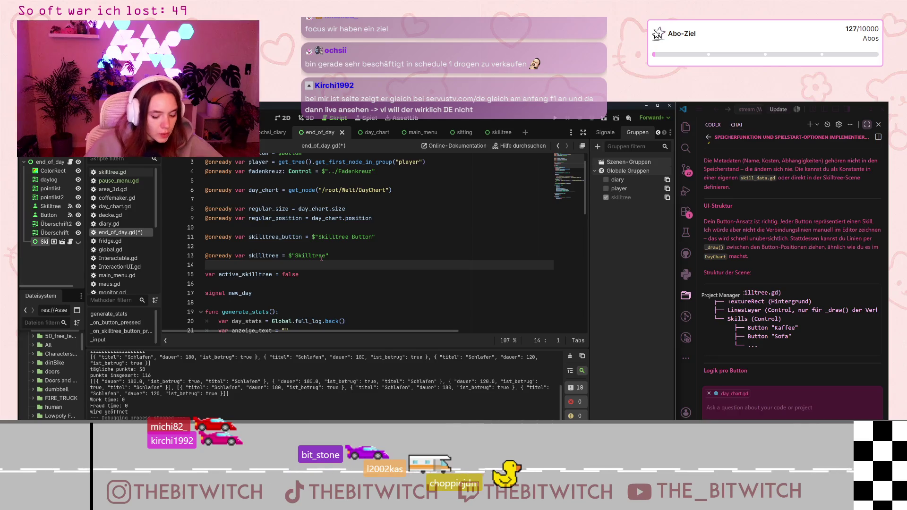
key(Return)
key(Up)
text(var)
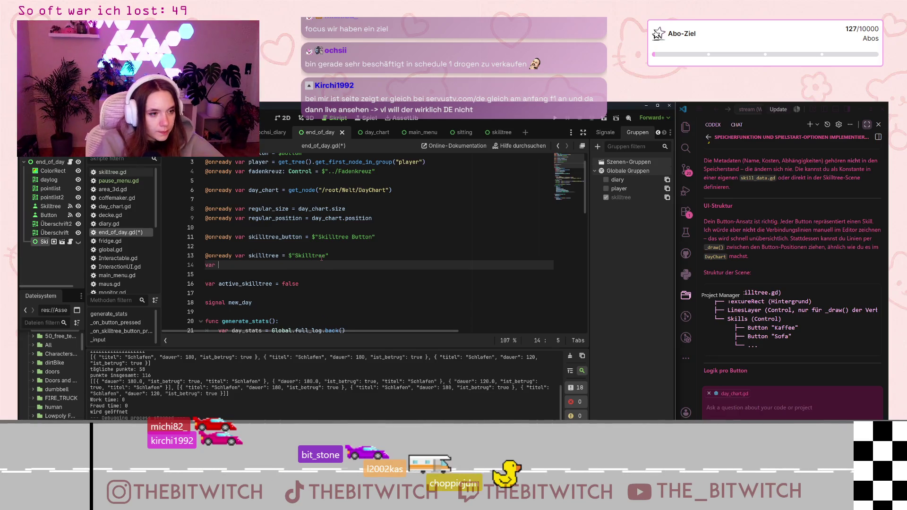
scroll(321, 258, up, 1)
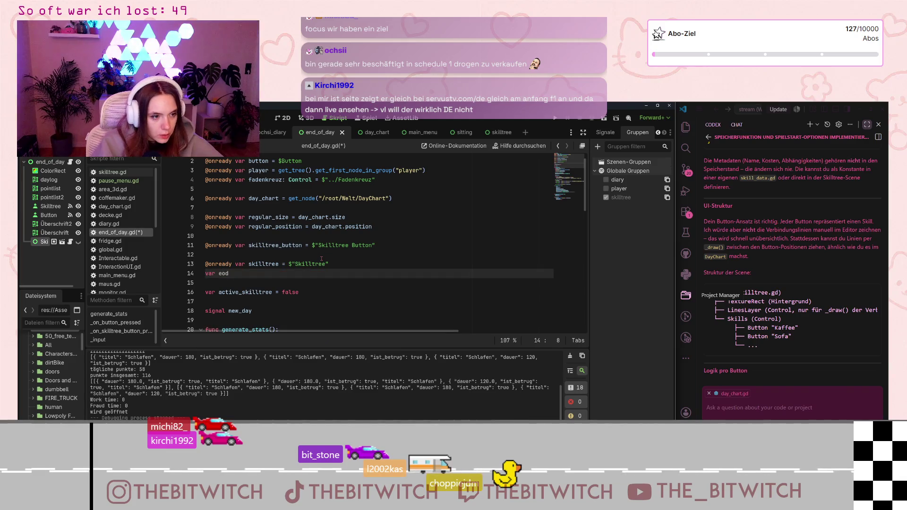
key(BackSpace)
key(BackSpace)
key(BackSpace)
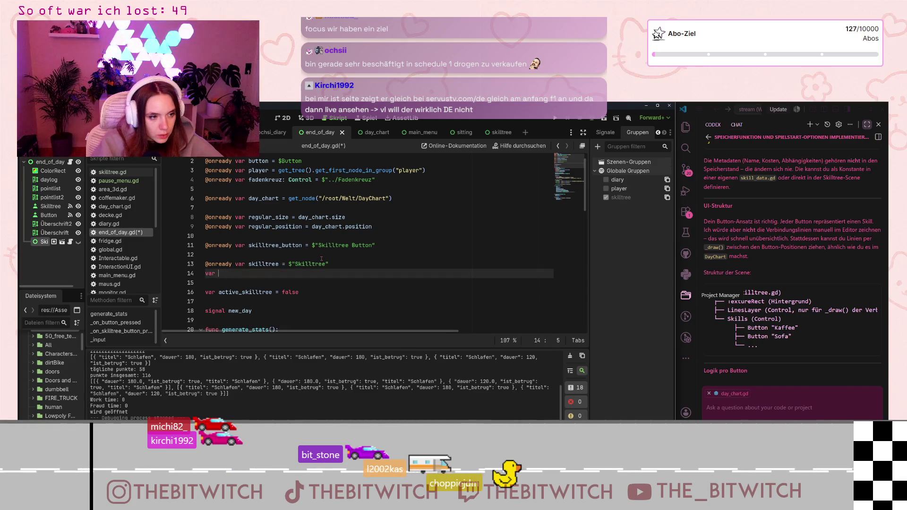
text(activeod)
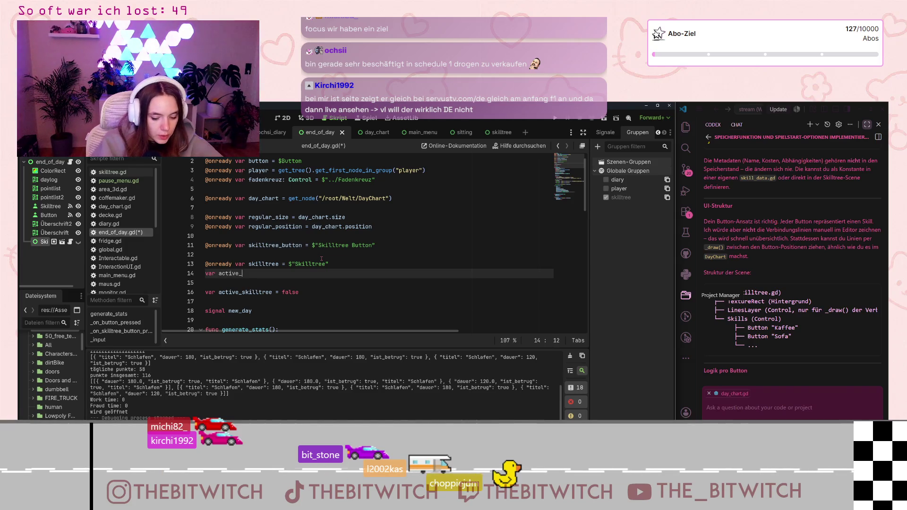
text( = )
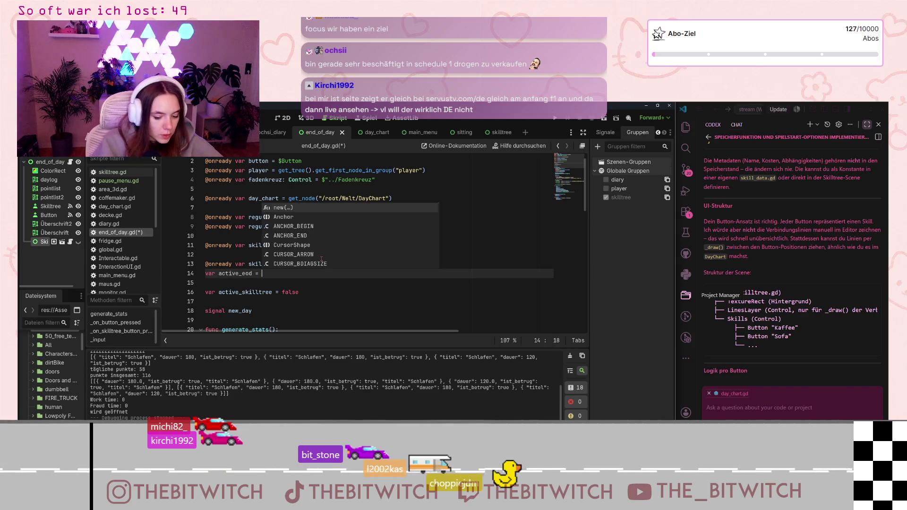
text(false)
scroll(321, 259, down, 4)
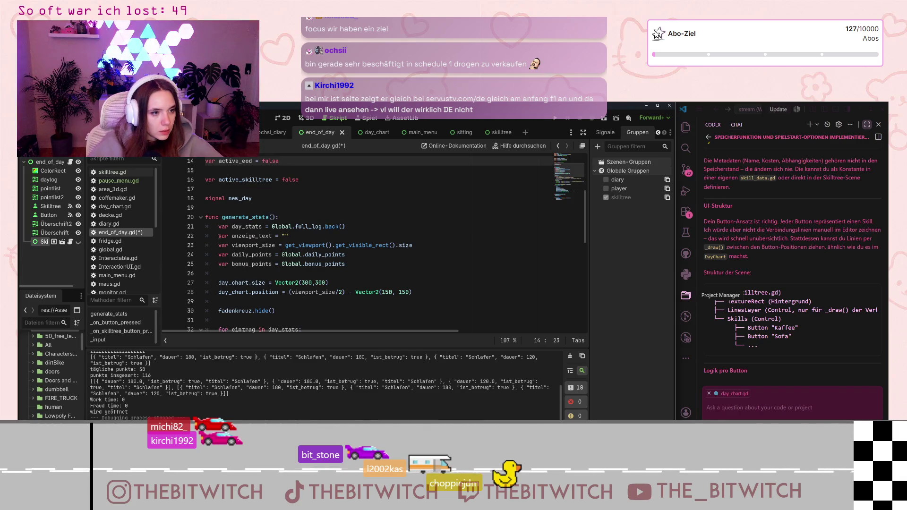
Add an active_eod line at the start of generate_stats to set the flag true
click(320, 270)
key(Return)
text(a)
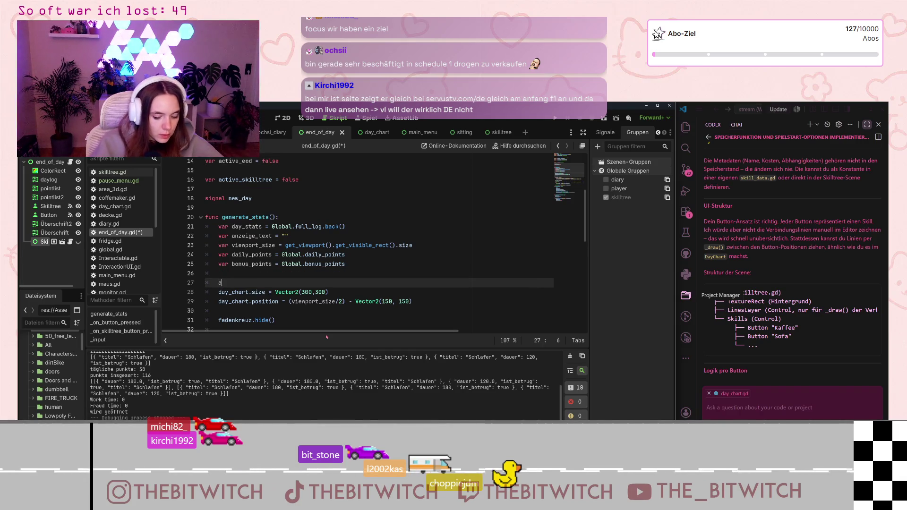
text(ctive_eod = true)
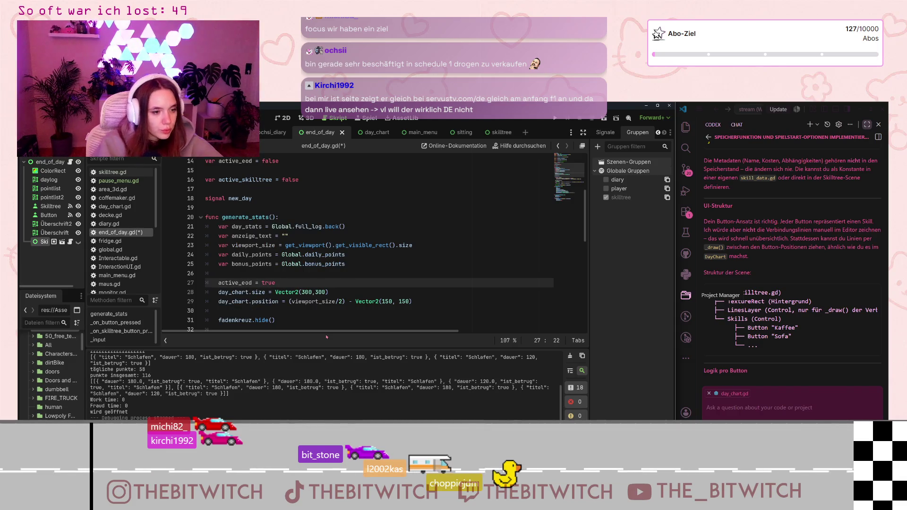
scroll(287, 294, down, 10)
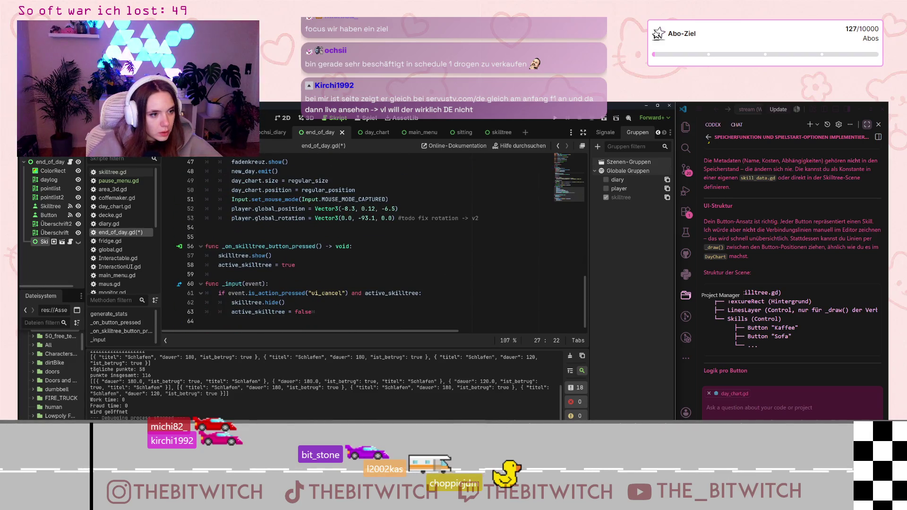
Add 'active_eod = false' under hide() in _on_button_pressed, save, and bring up pause_menu.gd
scroll(320, 287, up, 3)
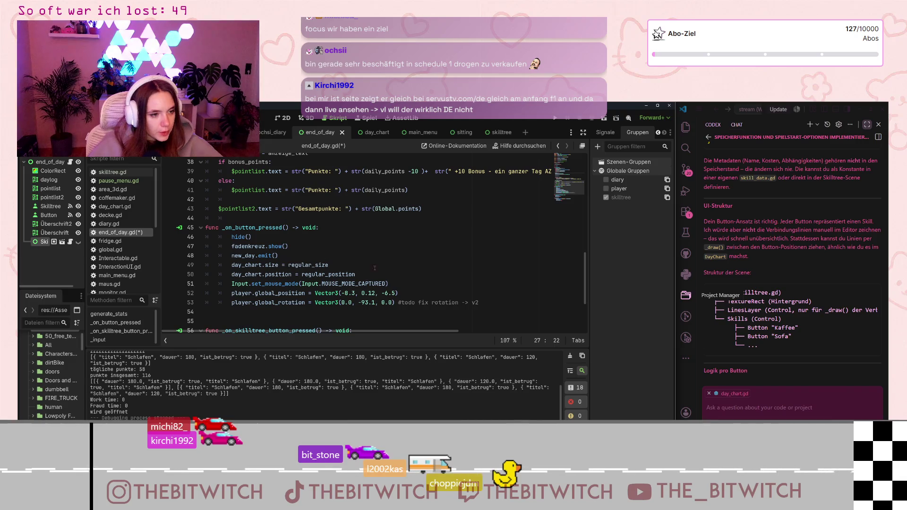
click(284, 239)
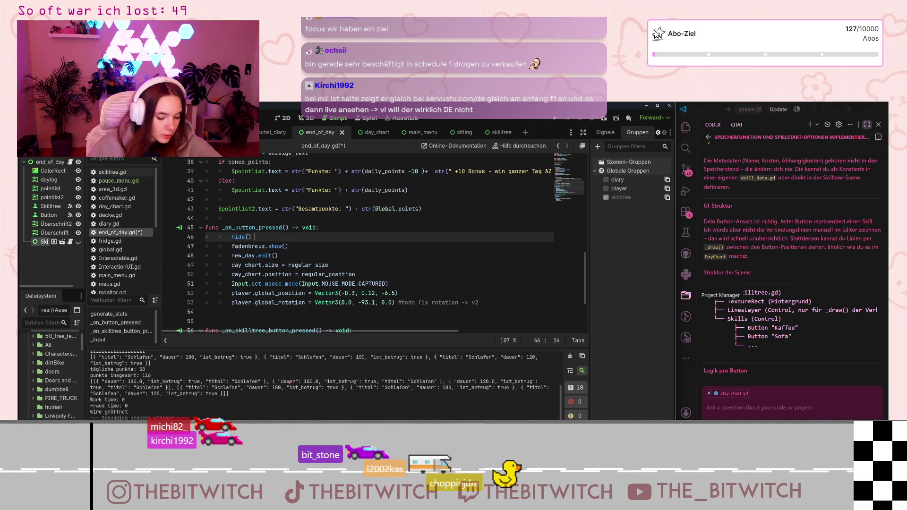
key(Return)
text(active)
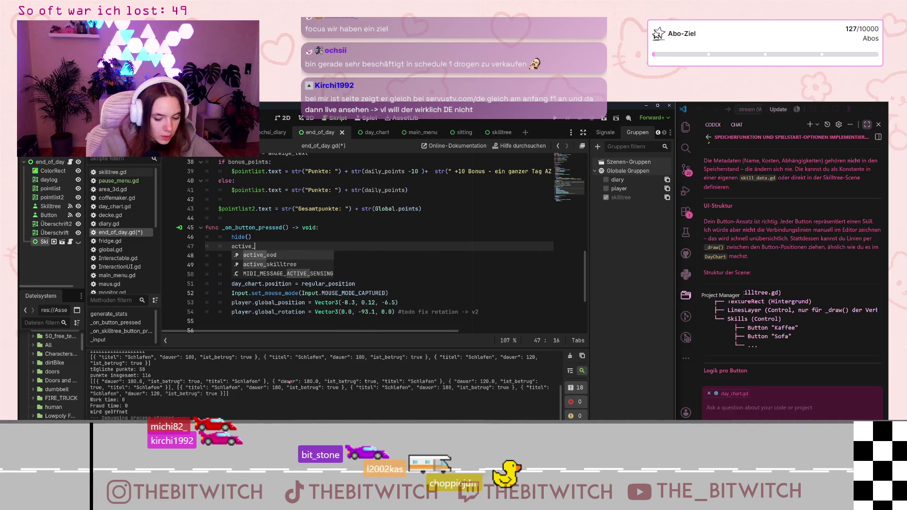
key(Return)
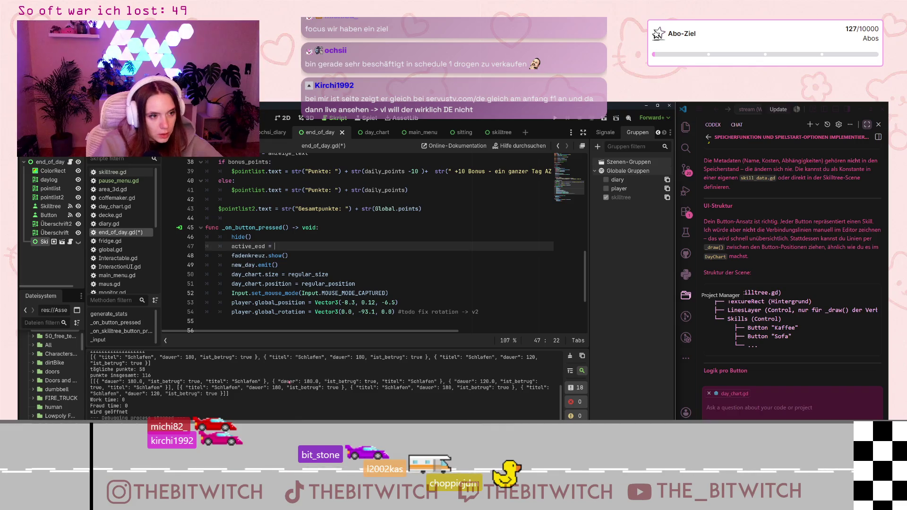
text(false)
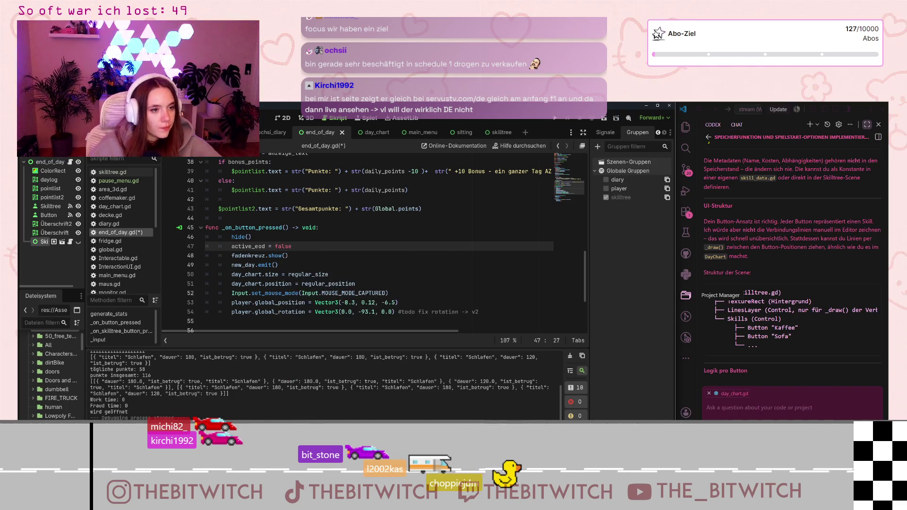
key(Up)
key(ctrl+s)
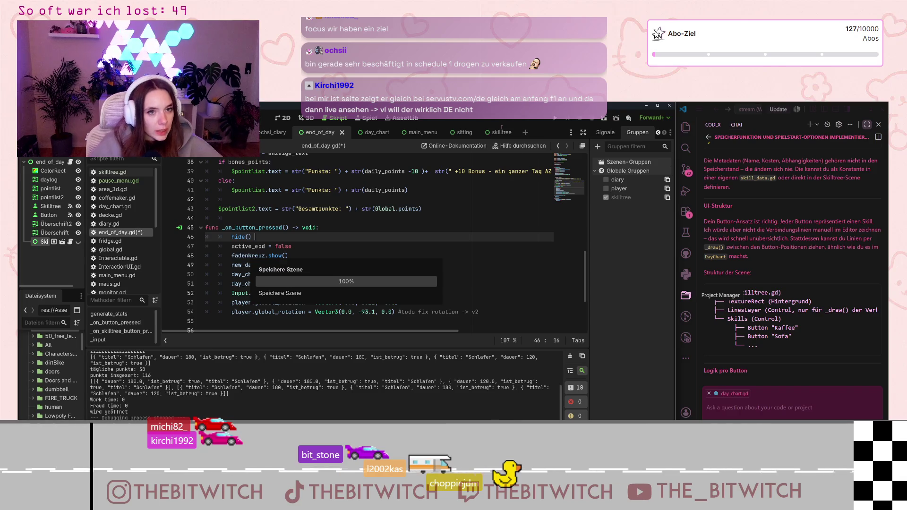
click(132, 182)
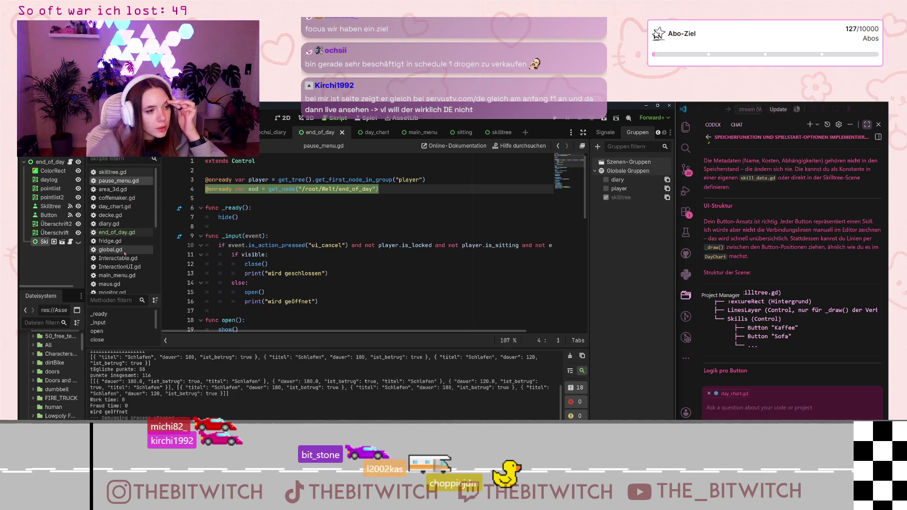
Change player.gd's cancel condition to eod.active_eod, save, and switch to a new browser tab
scroll(131, 216, down, 3)
click(110, 272)
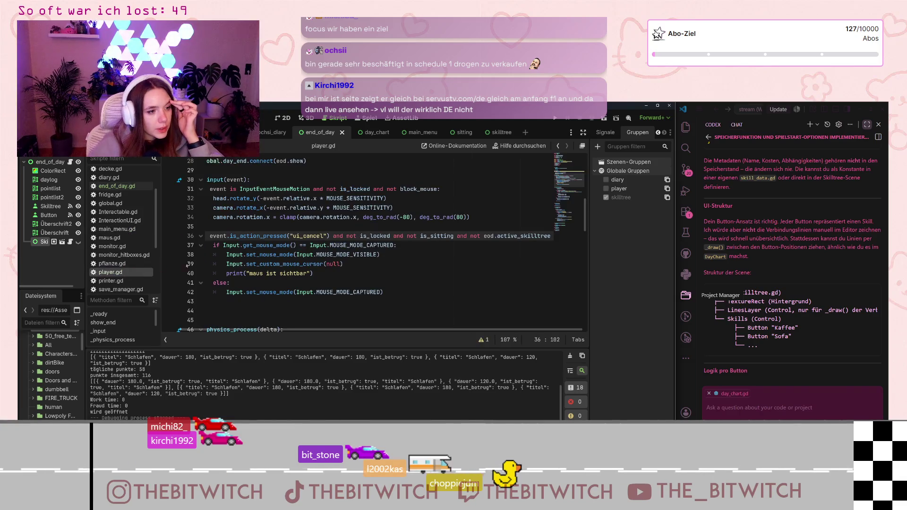
scroll(426, 241, up, 4)
scroll(425, 241, down, 4)
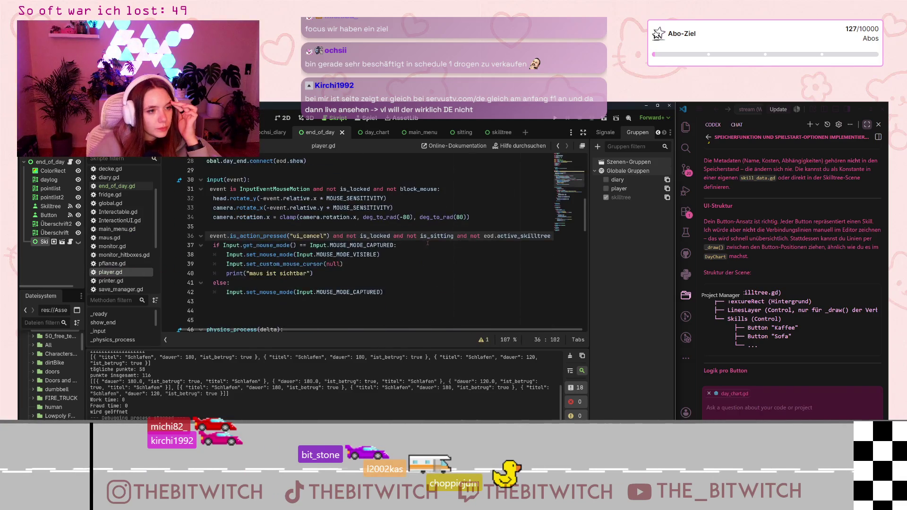
drag(521, 236, 551, 236)
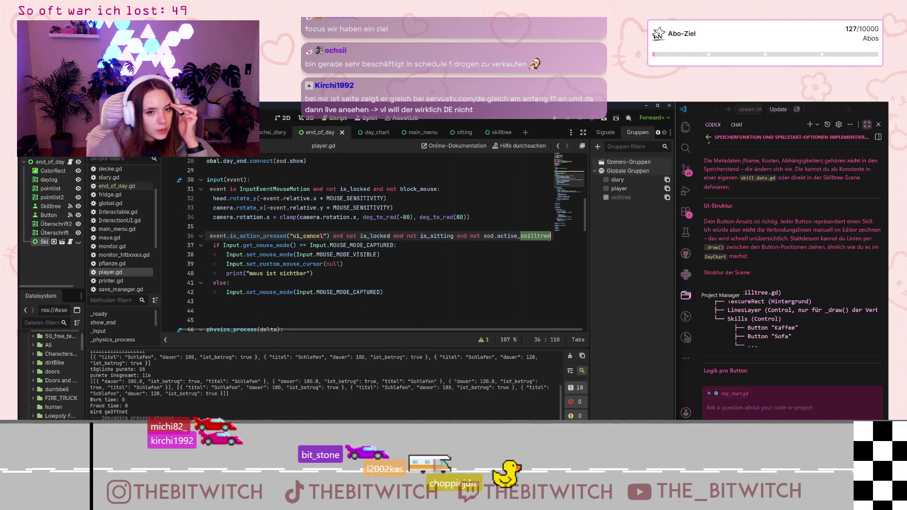
text(eod:)
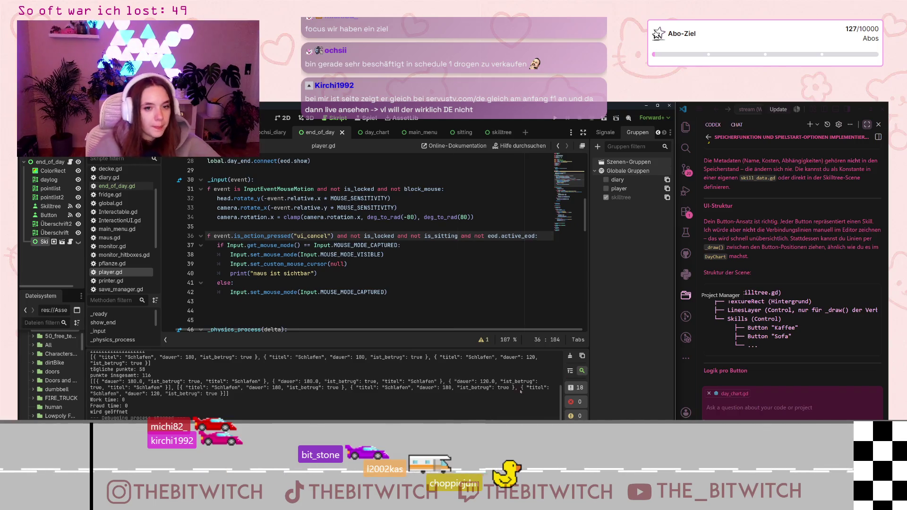
click(495, 277)
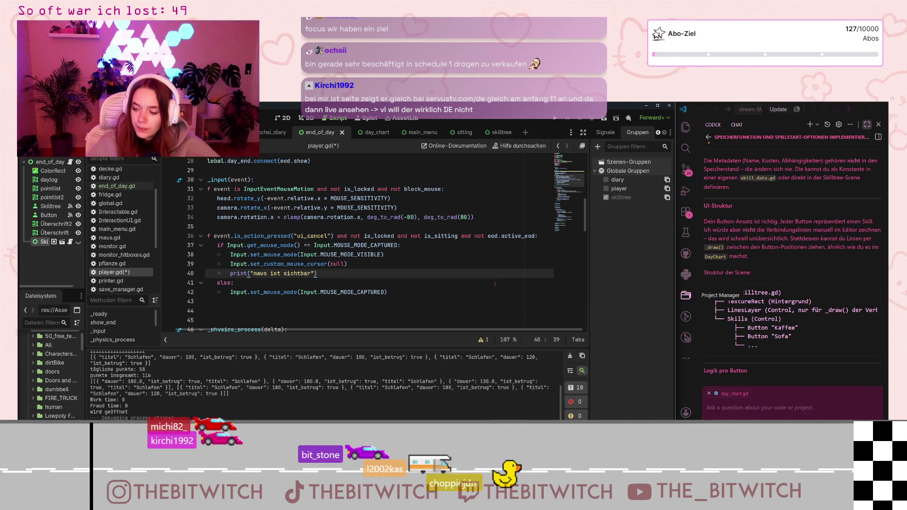
key(ctrl+s)
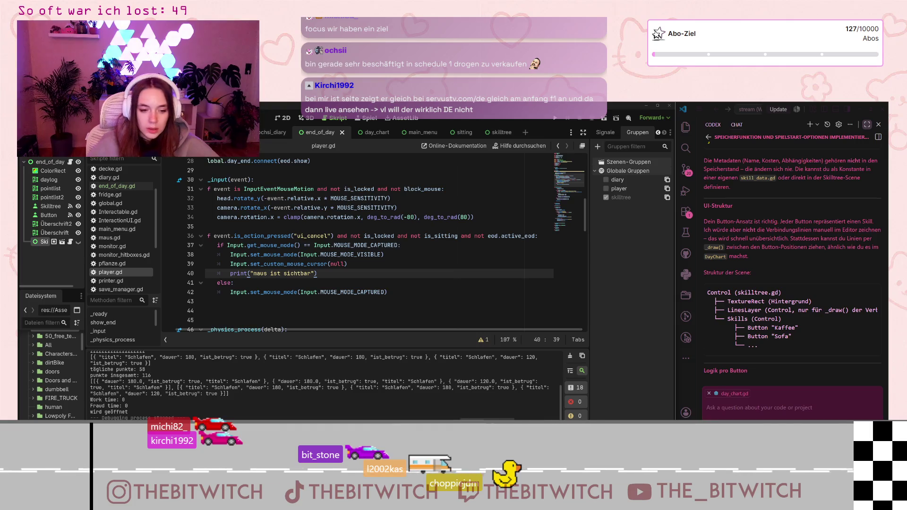
key(alt+Tab)
key(ctrl+t)
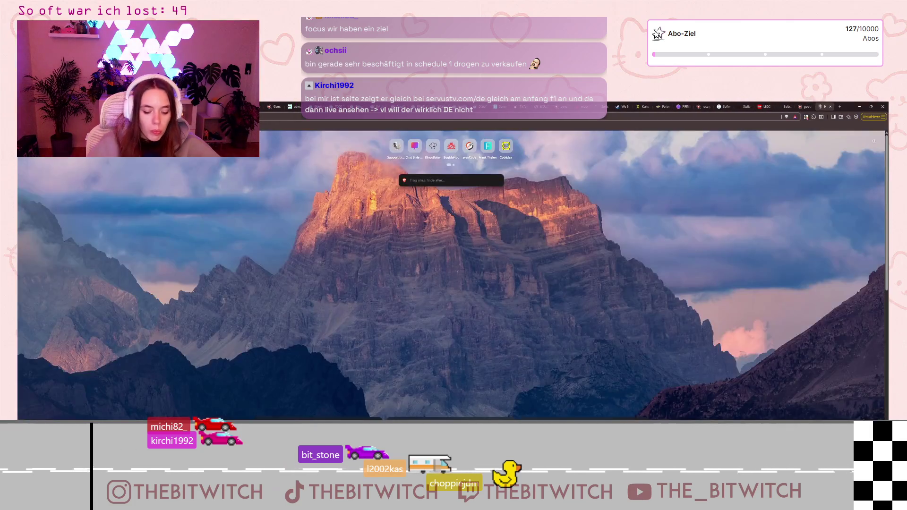
Browse the ServusTV live TV schedule on servustv.com, then close that tab
text(servustv.com)
key(Return)
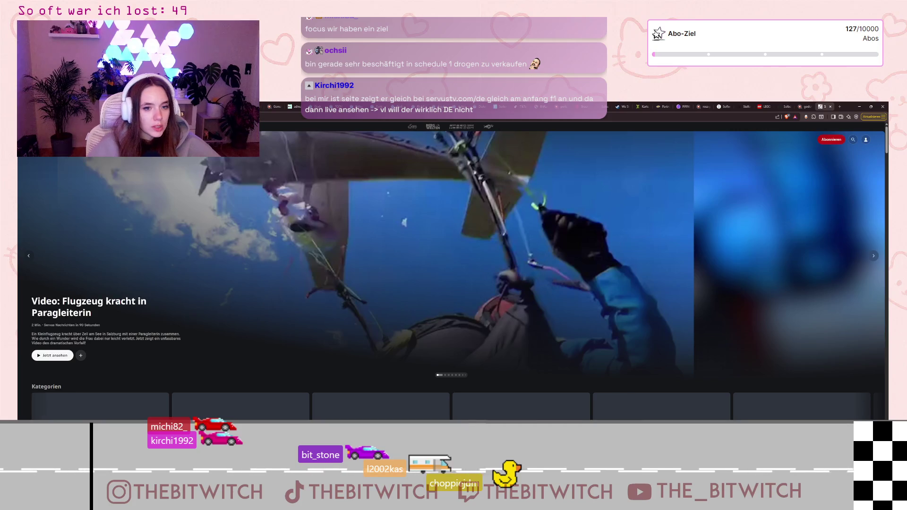
scroll(452, 269, down, 2)
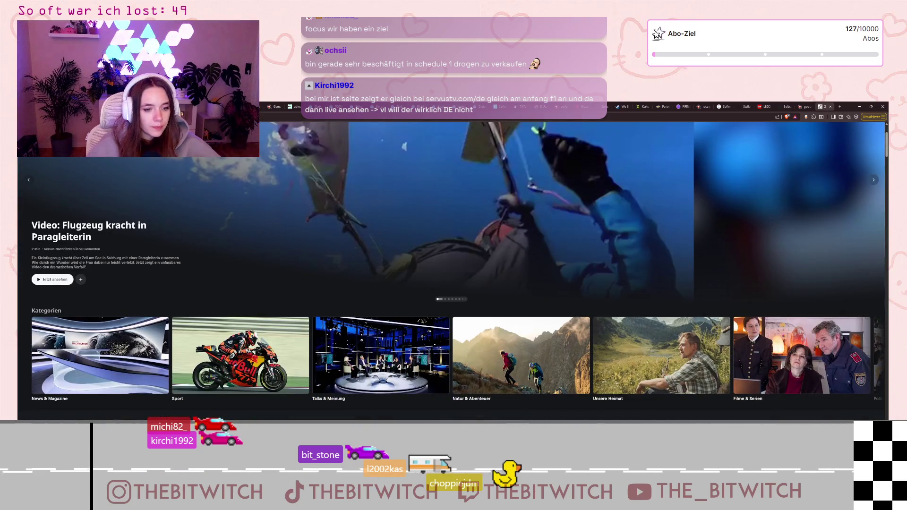
scroll(534, 311, up, 2)
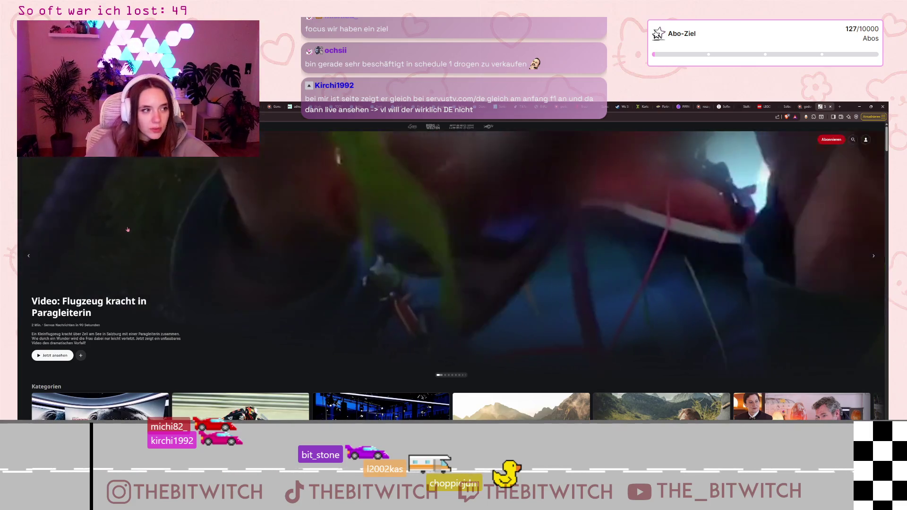
scroll(128, 228, down, 8)
scroll(128, 229, up, 4)
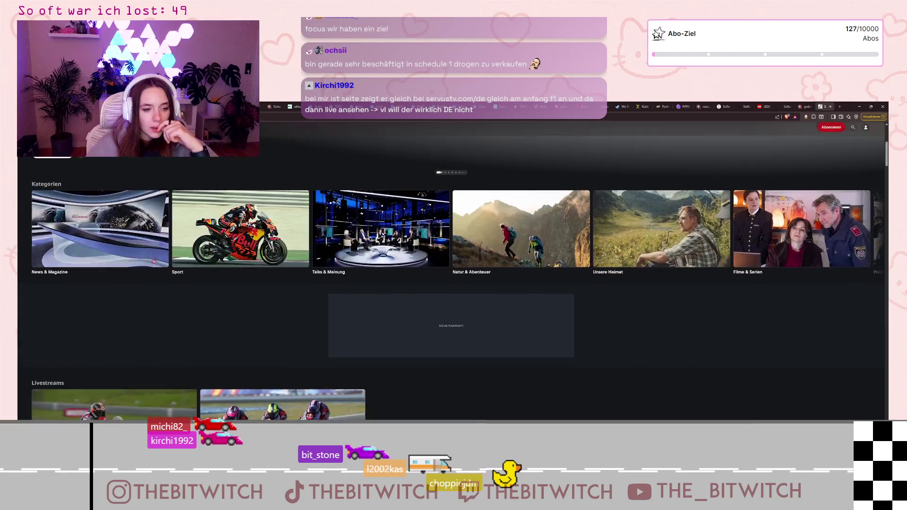
scroll(94, 279, up, 4)
click(94, 279)
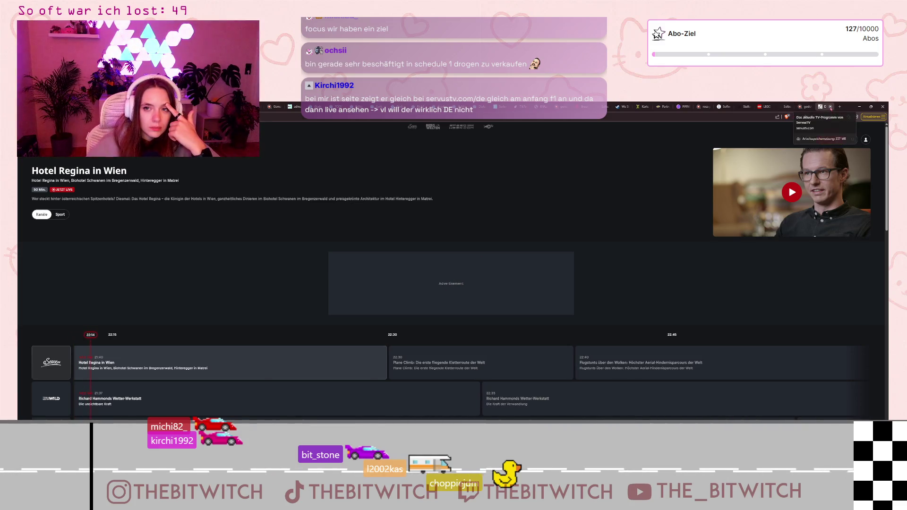
click(830, 106)
Return to Godot and launch a game test run to its start menu
click(859, 107)
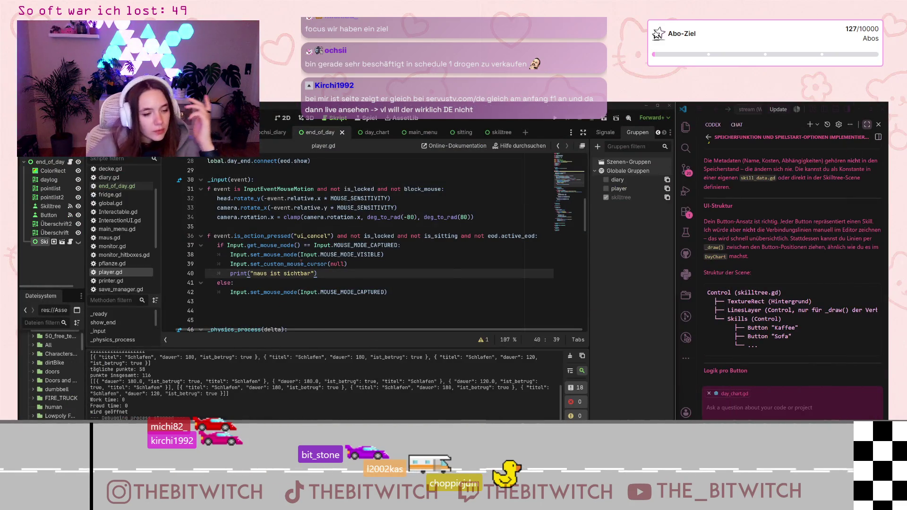
click(392, 292)
click(555, 118)
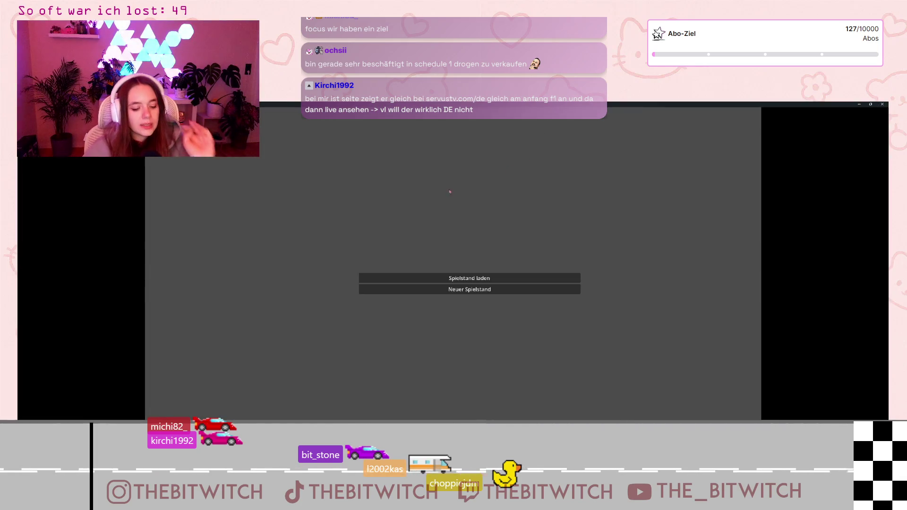
Load the saved game, sleep on the sofa, and click through the summary and skill tree
click(469, 278)
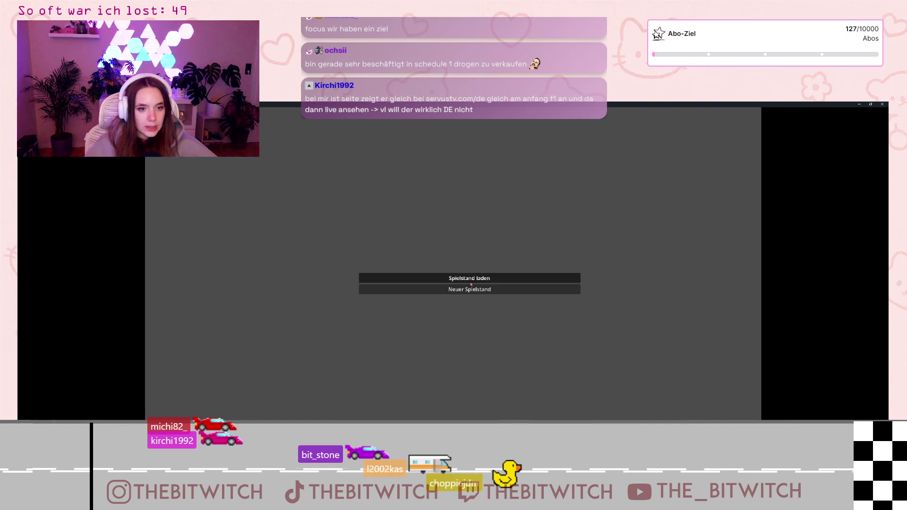
key(w)
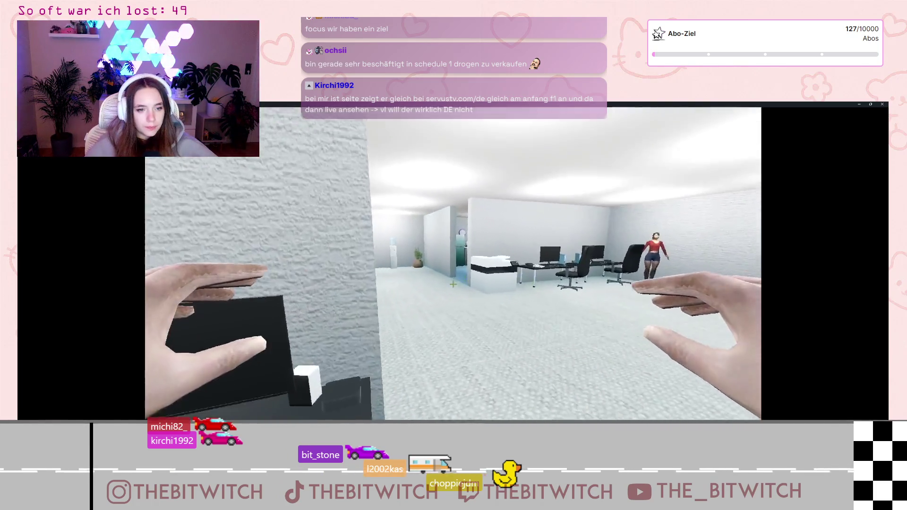
key(w)
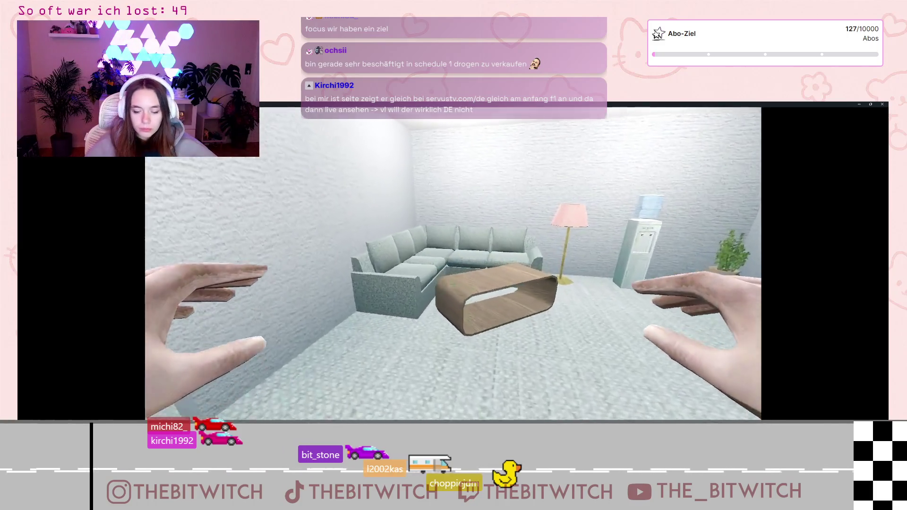
key(w)
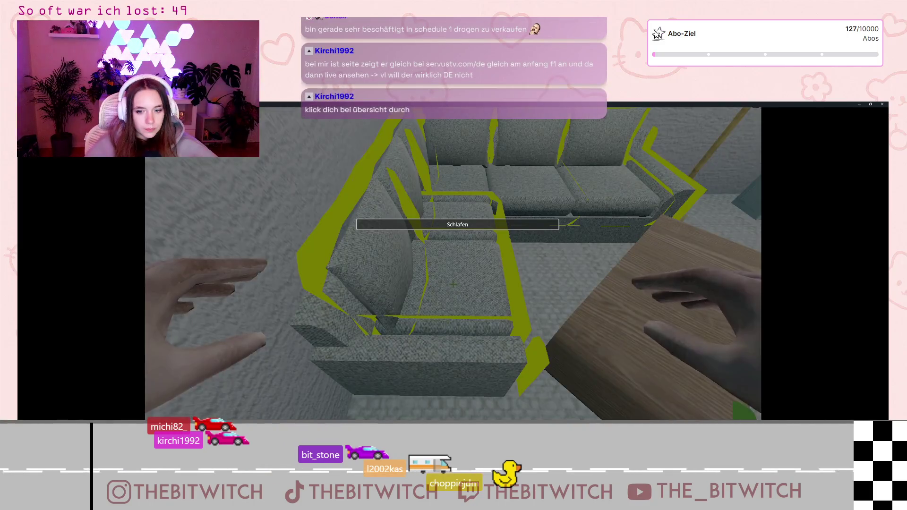
click(453, 284)
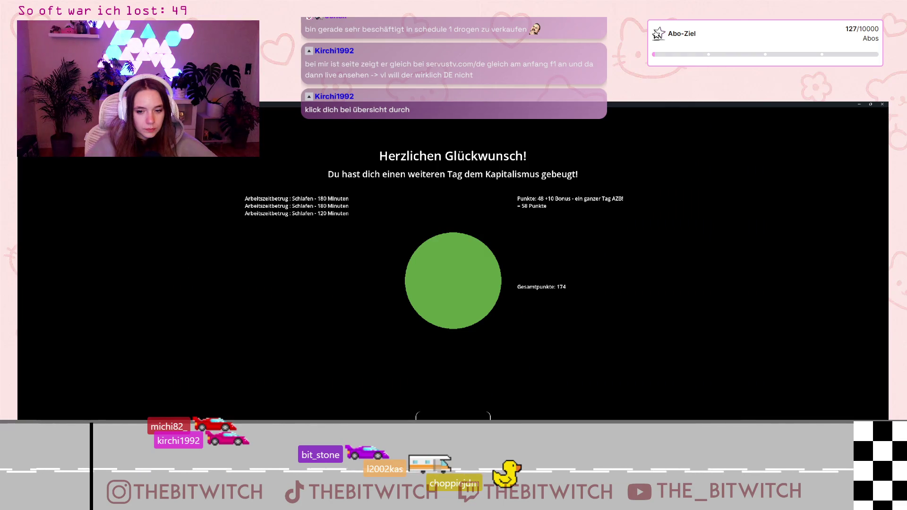
click(721, 415)
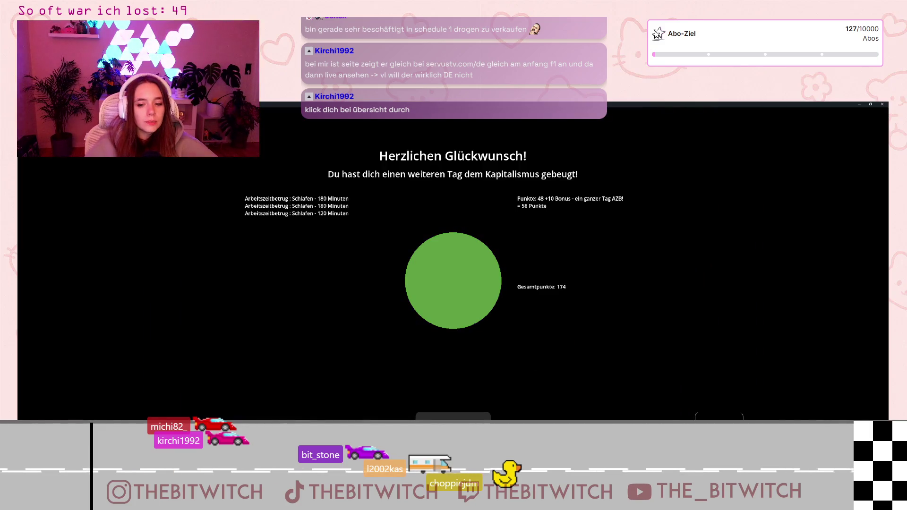
click(439, 416)
Toggle the pause menu with Esc several times, then close the running game
key(Escape)
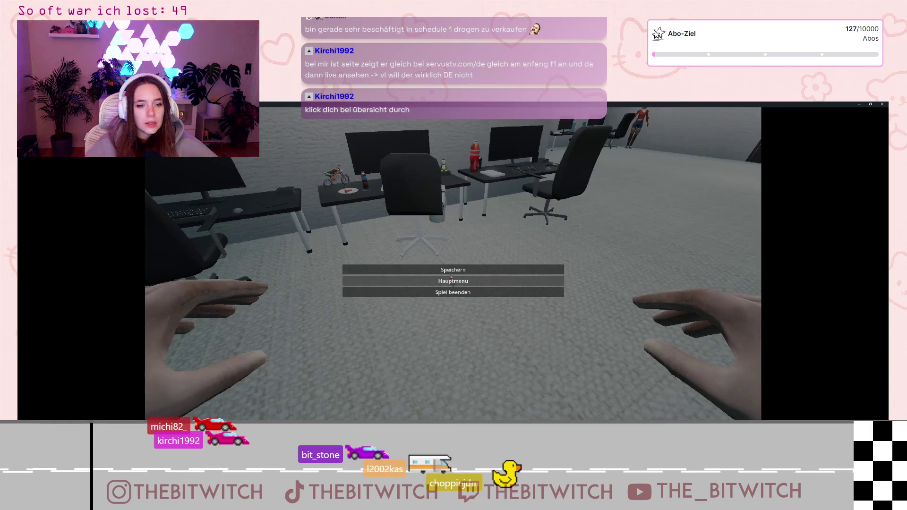
key(Escape)
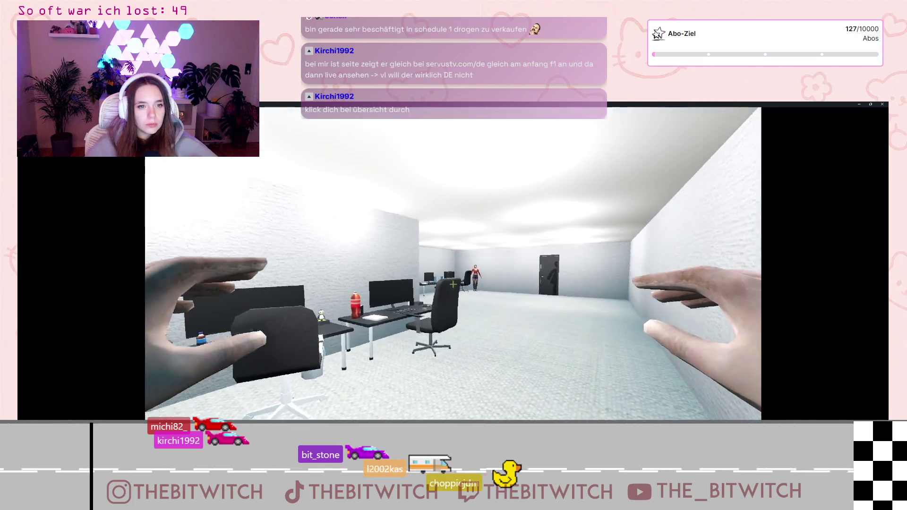
key(Escape)
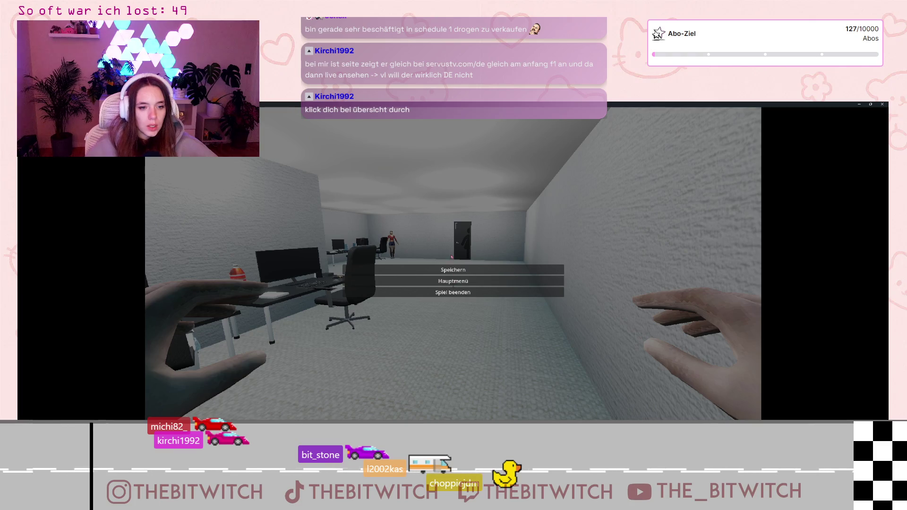
key(Escape)
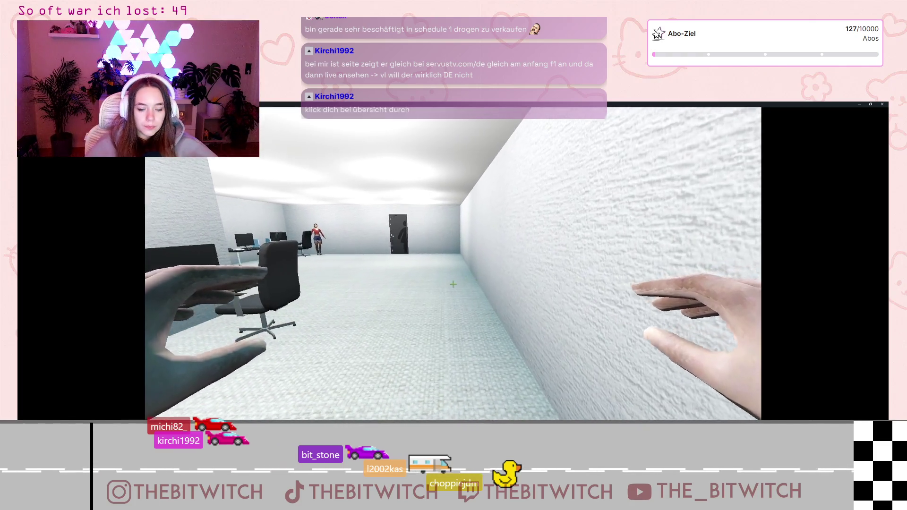
key(Escape)
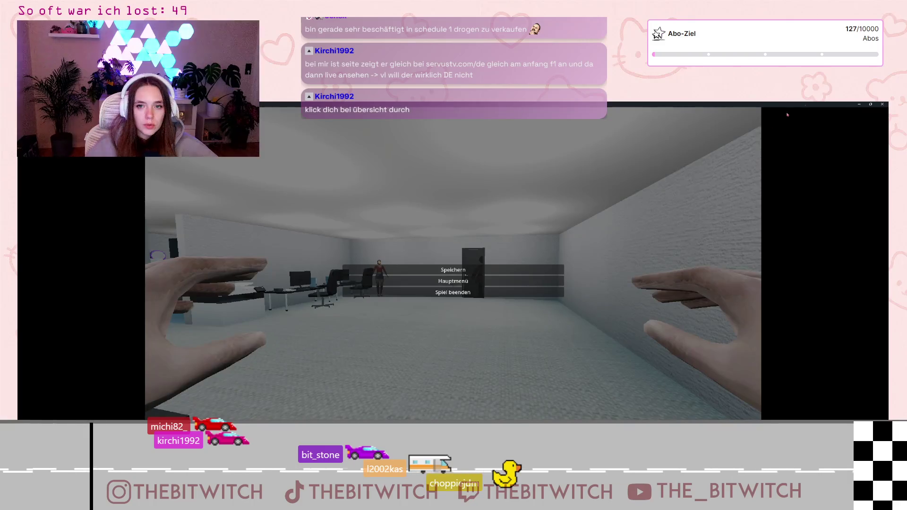
click(453, 292)
scroll(280, 286, down, 10)
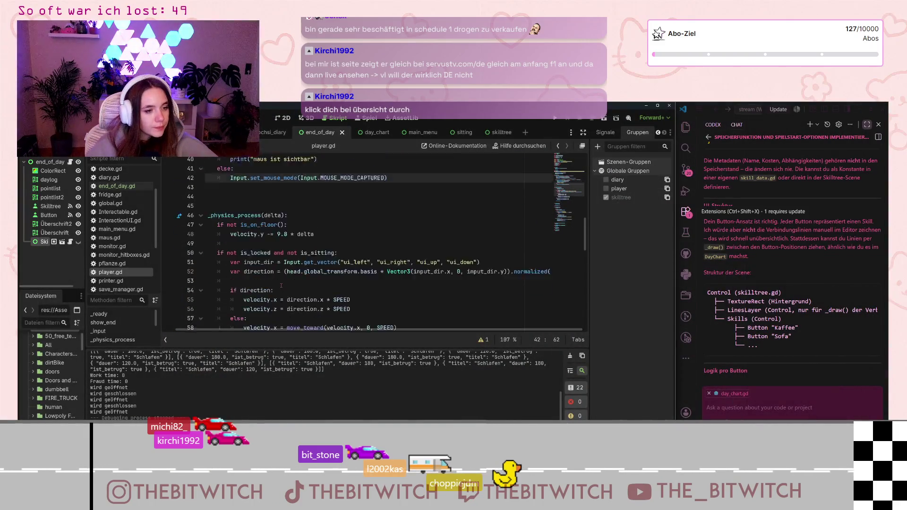
scroll(280, 286, down, 15)
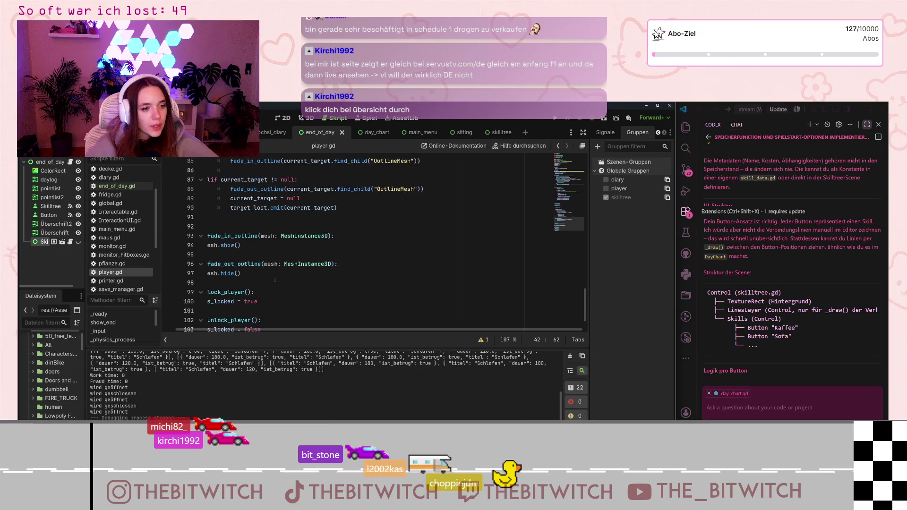
scroll(270, 278, up, 5)
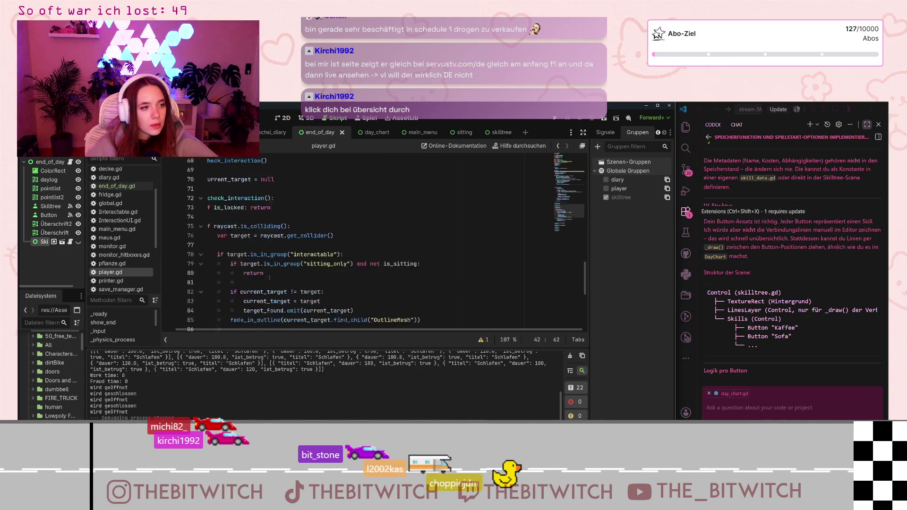
Open end_of_day.gd, review the code around hide(), then switch to the ochsi_diary scene
click(117, 185)
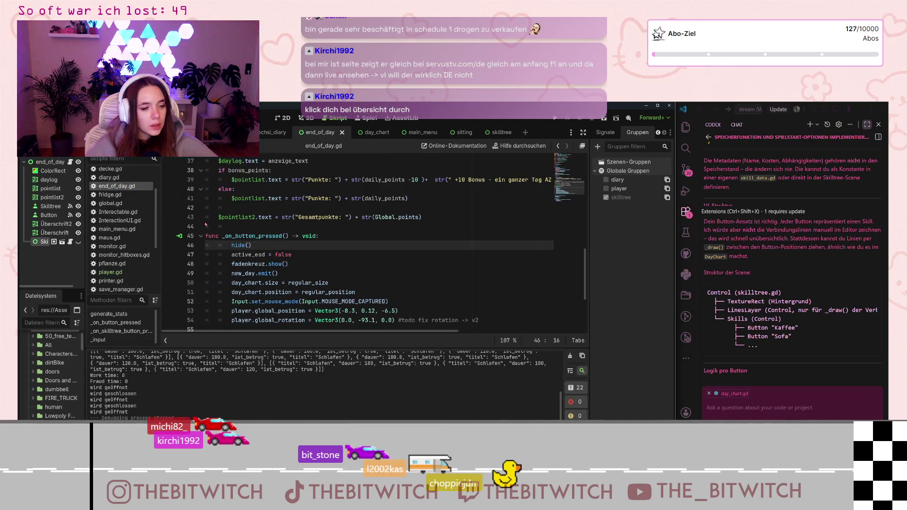
click(265, 216)
scroll(323, 268, down, 1)
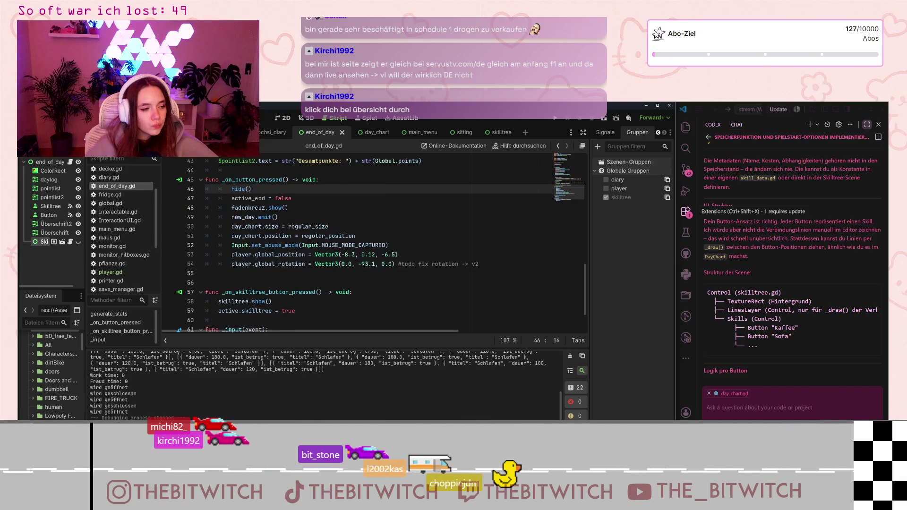
scroll(300, 316, down, 2)
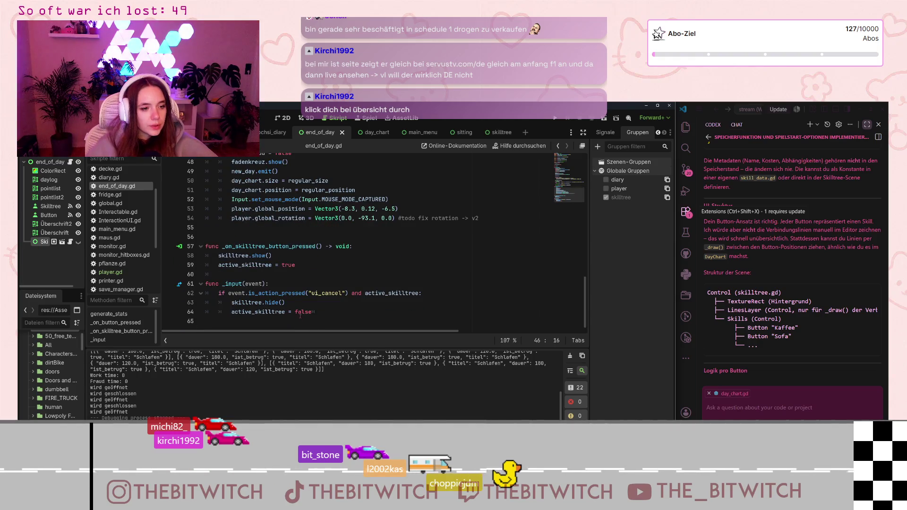
scroll(295, 311, up, 2)
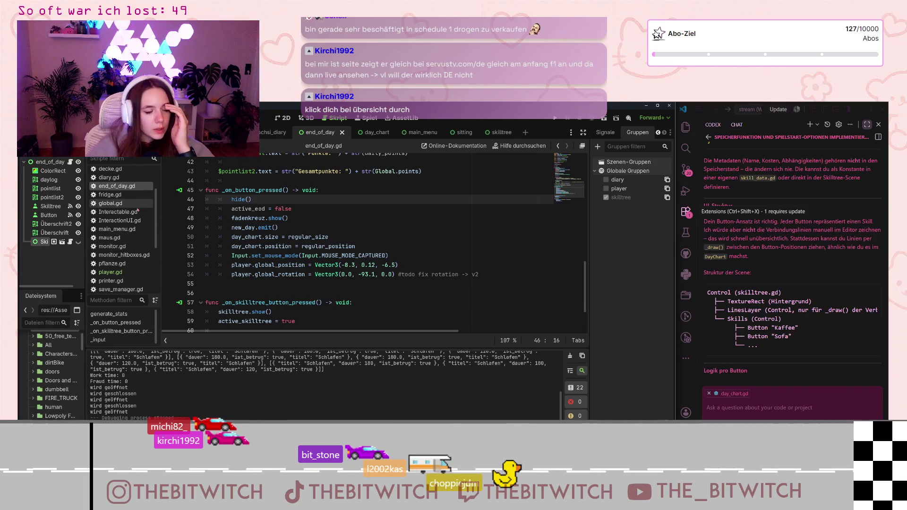
click(273, 132)
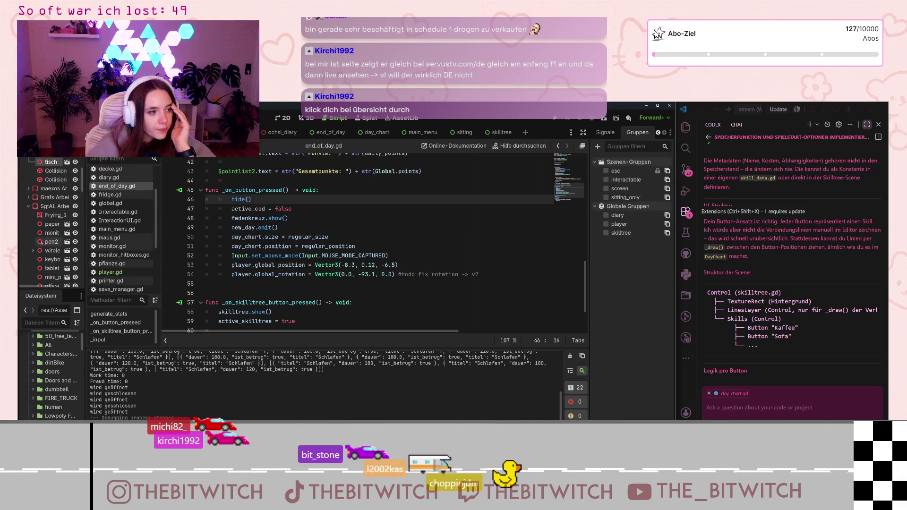
Delete the extra blank line 55 in end_of_day.gd, then bring up day_chart.gd
scroll(43, 247, down, 10)
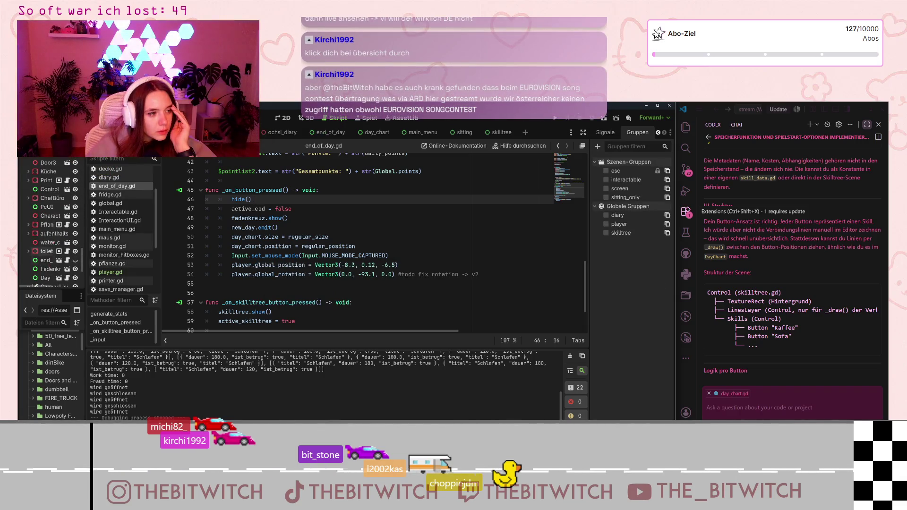
scroll(45, 246, down, 2)
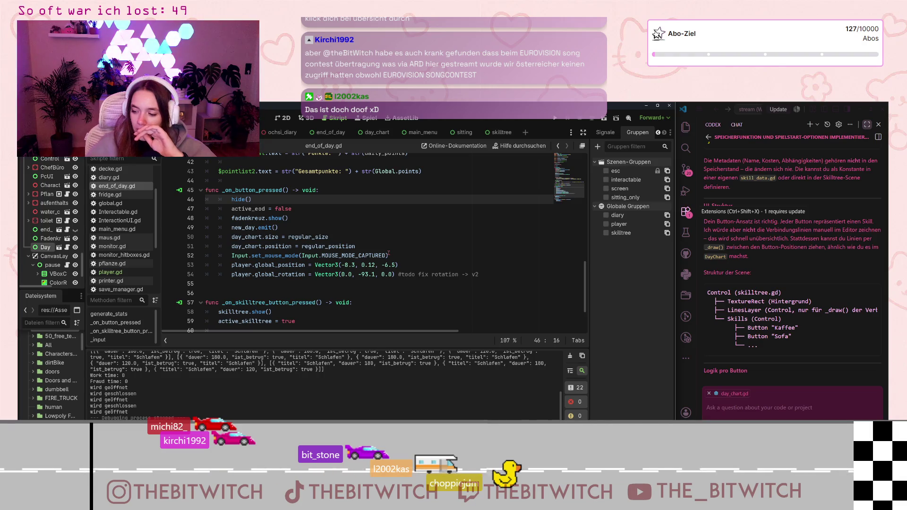
mouse_move(384, 255)
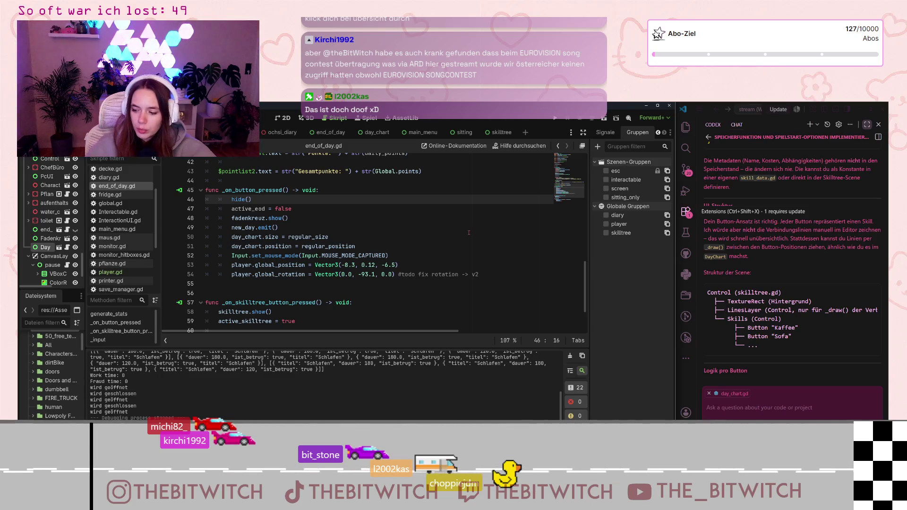
scroll(120, 222, up, 3)
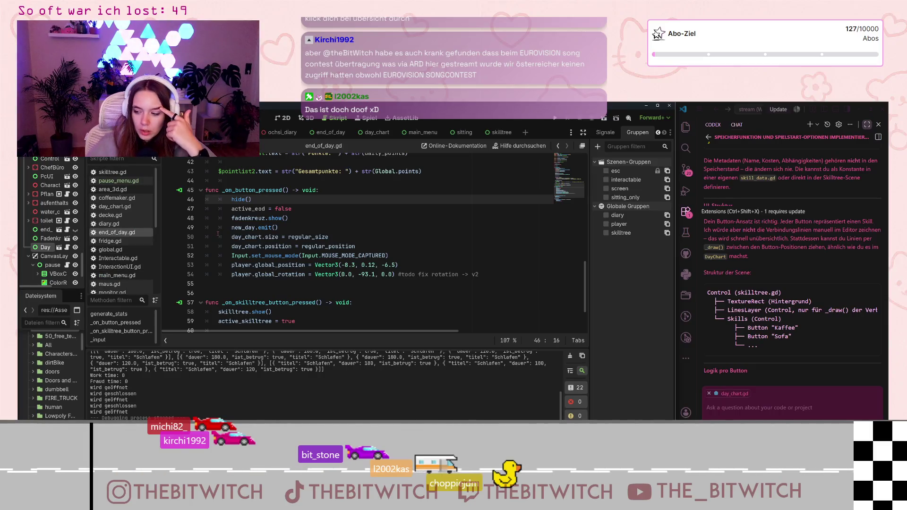
mouse_move(254, 219)
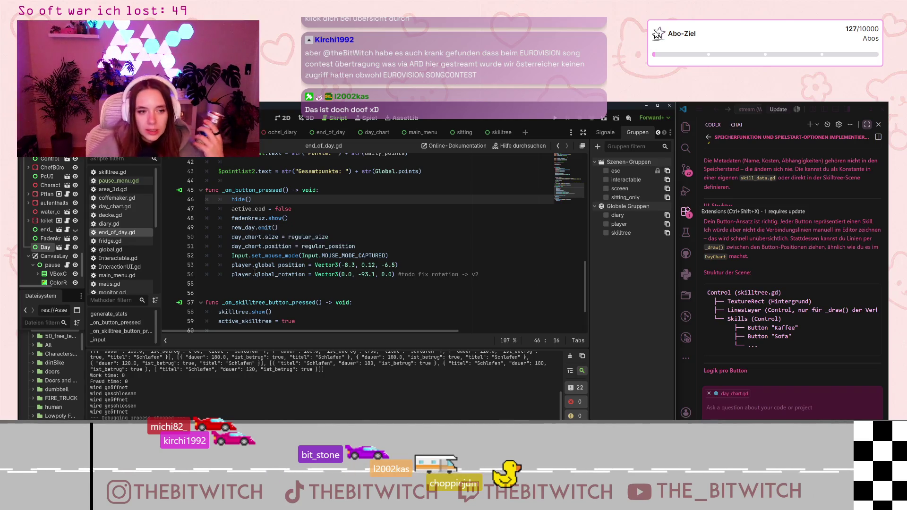
click(322, 283)
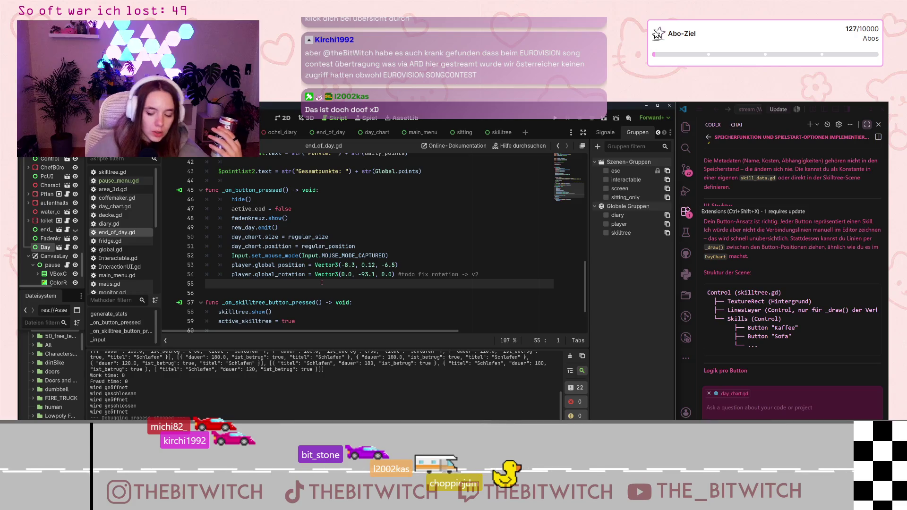
key(BackSpace)
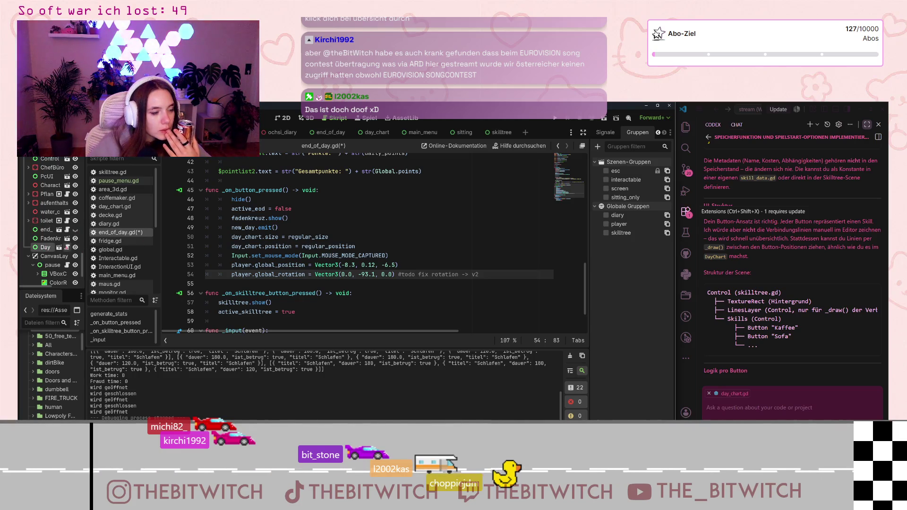
click(67, 247)
scroll(421, 226, down, 6)
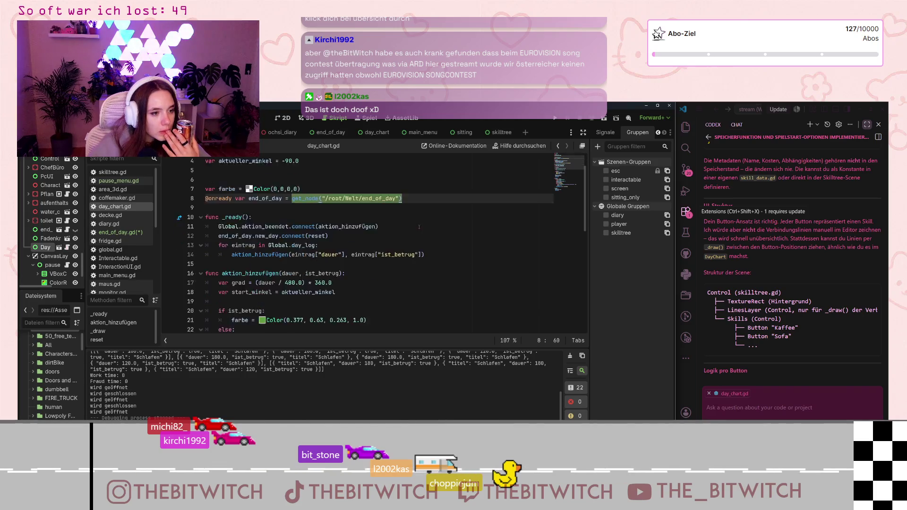
scroll(419, 227, down, 5)
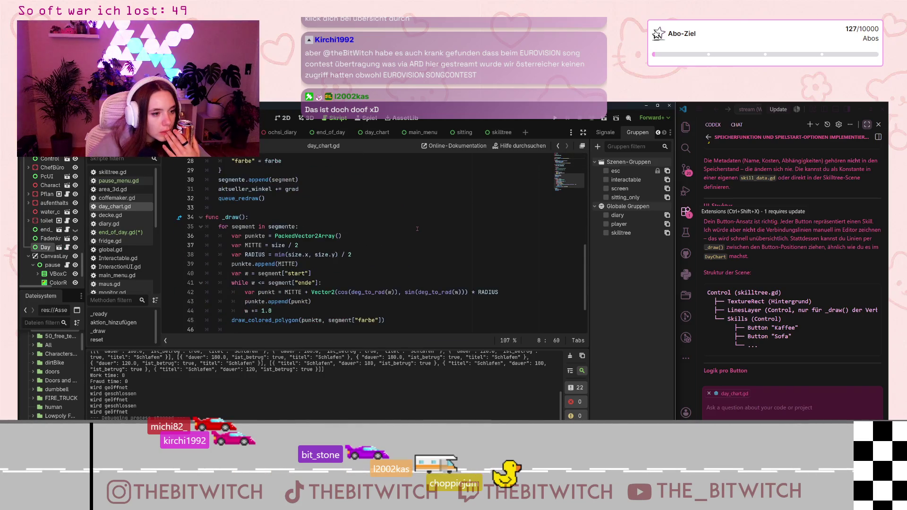
scroll(417, 229, up, 4)
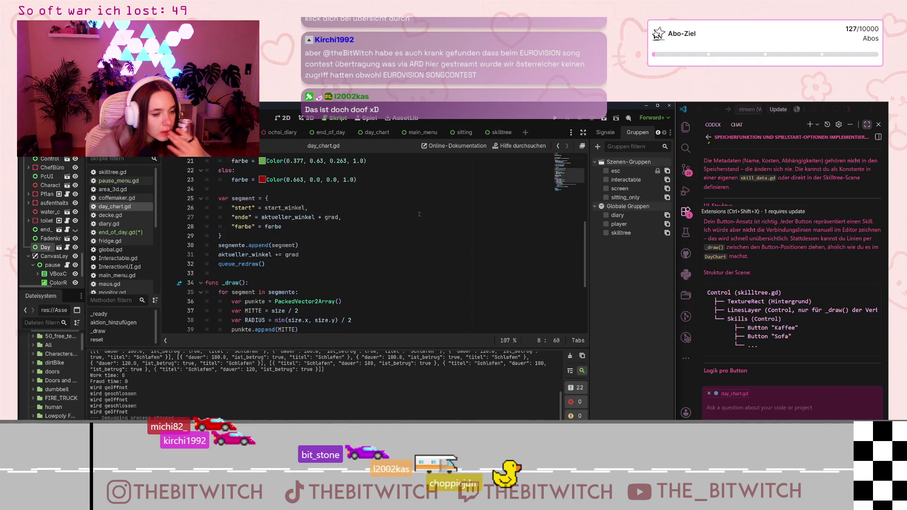
scroll(416, 216, down, 4)
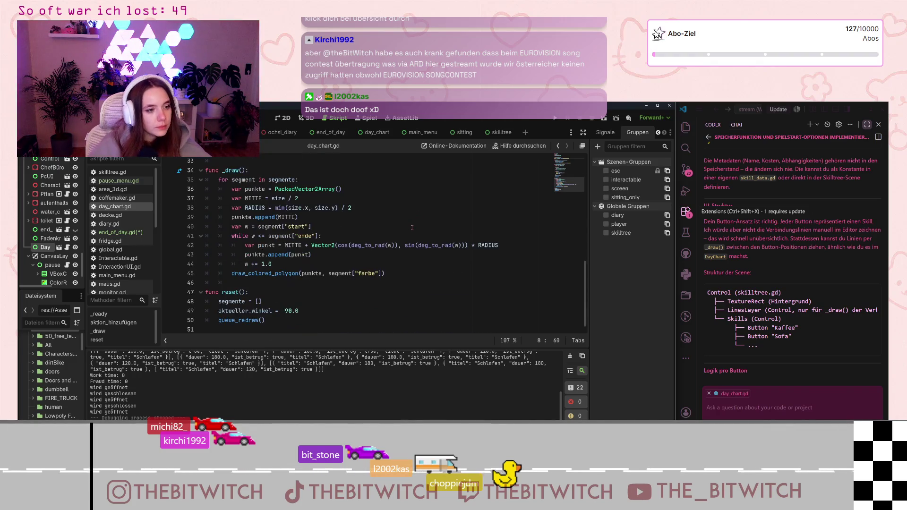
click(336, 316)
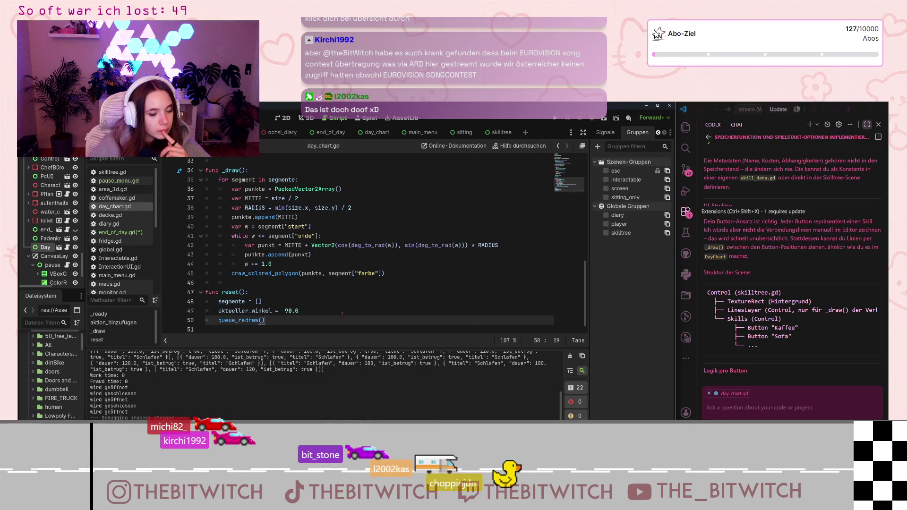
scroll(359, 303, up, 10)
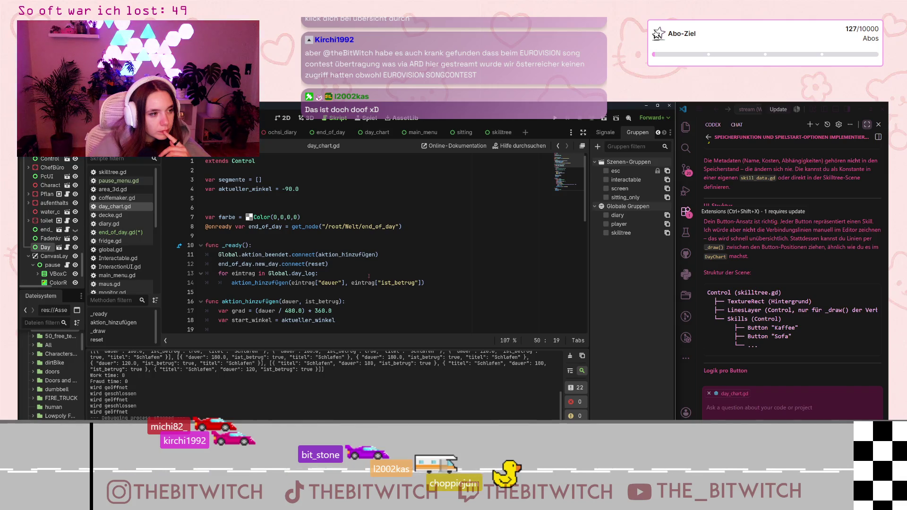
scroll(368, 276, down, 10)
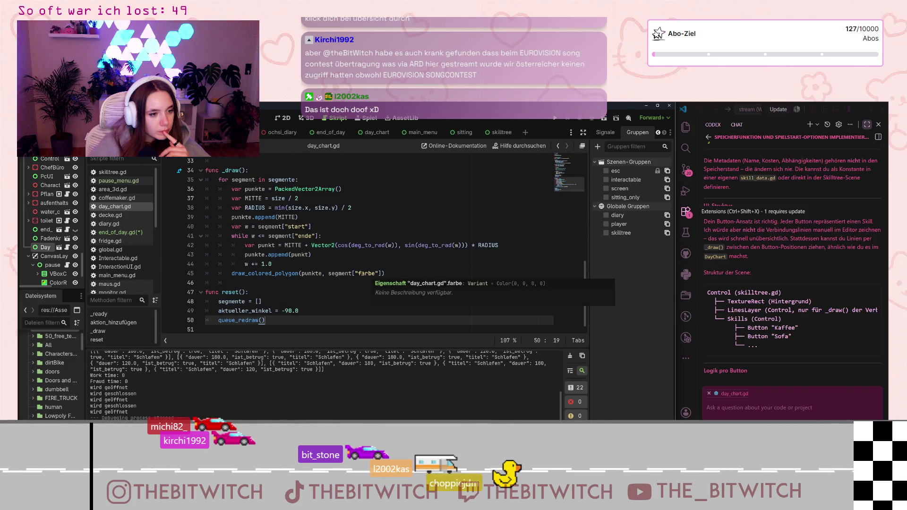
scroll(351, 221, up, 5)
scroll(351, 221, up, 6)
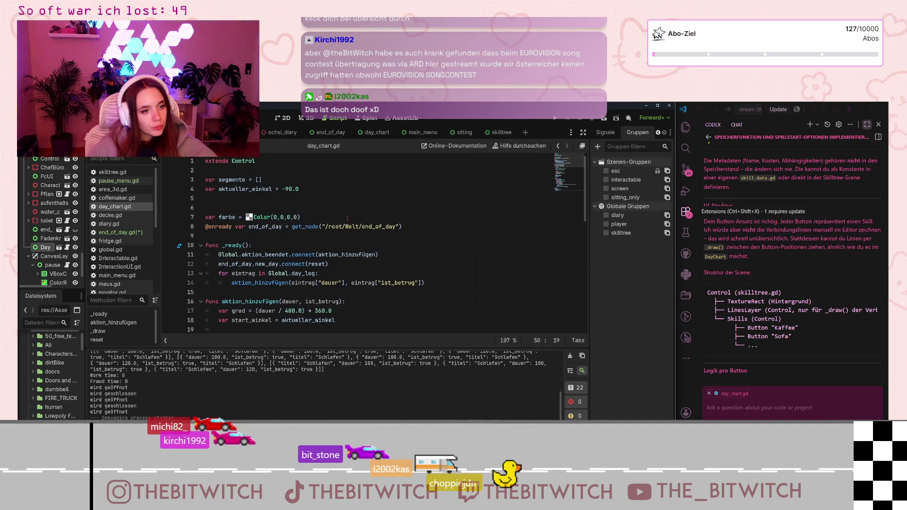
scroll(347, 218, down, 10)
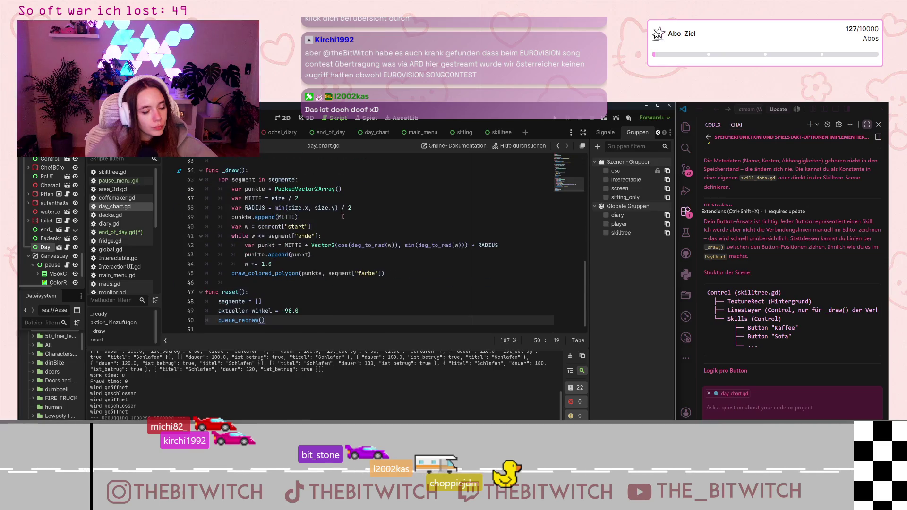
key(Return)
key(Return)
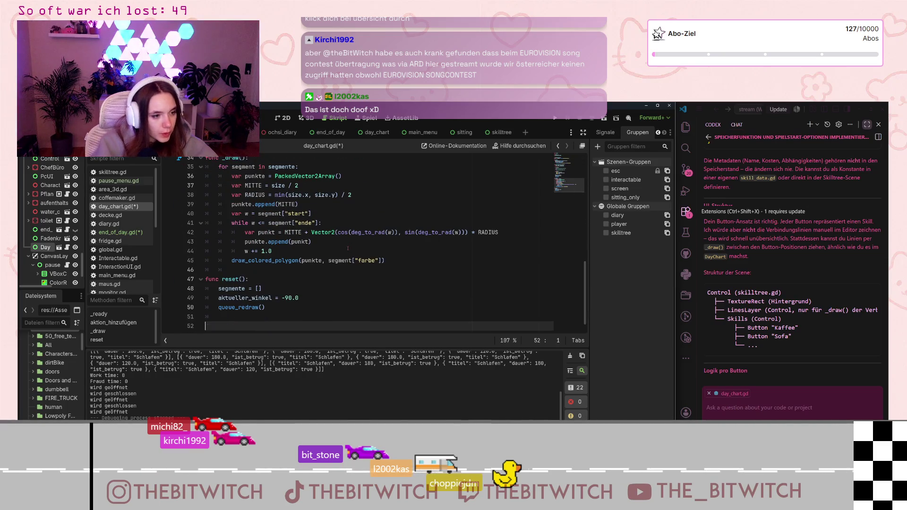
text(func)
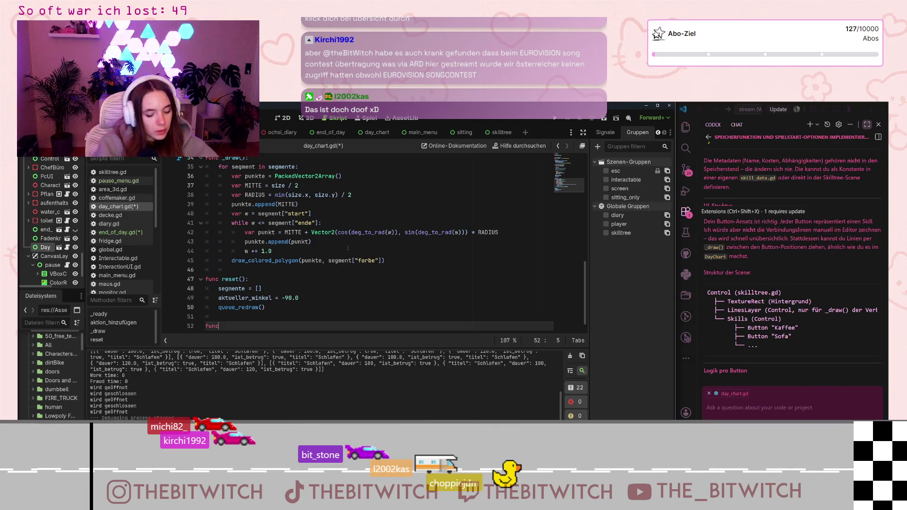
scroll(388, 204, up, 9)
scroll(387, 204, down, 9)
drag(219, 315, 200, 314)
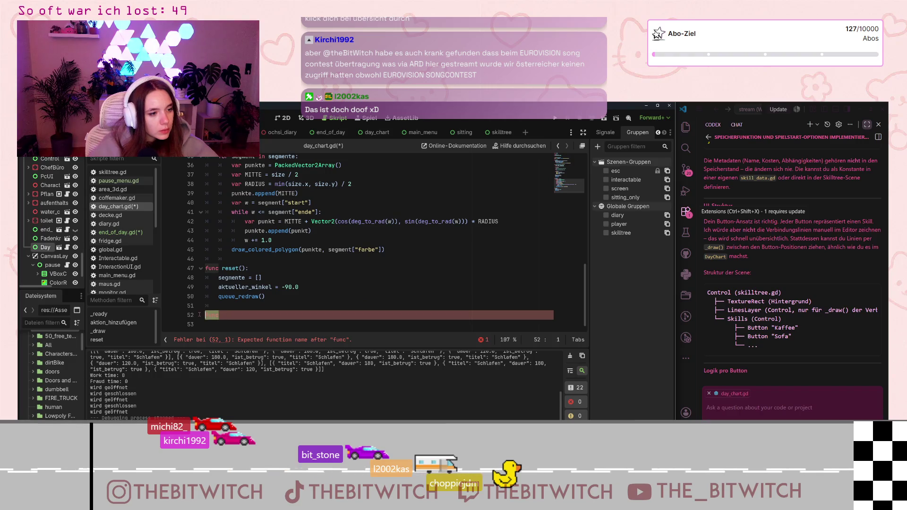
key(BackSpace)
key(BackSpace)
scroll(373, 241, up, 12)
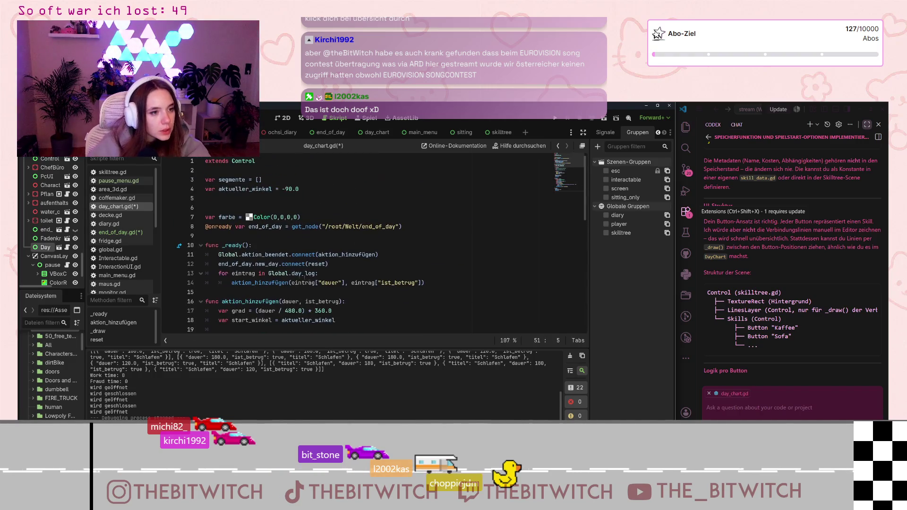
click(429, 282)
Type 'if end_of_day.active' in day_chart's _ready() and look up active_skilltree in end_of_day.gd
key(Return)
key(Return)
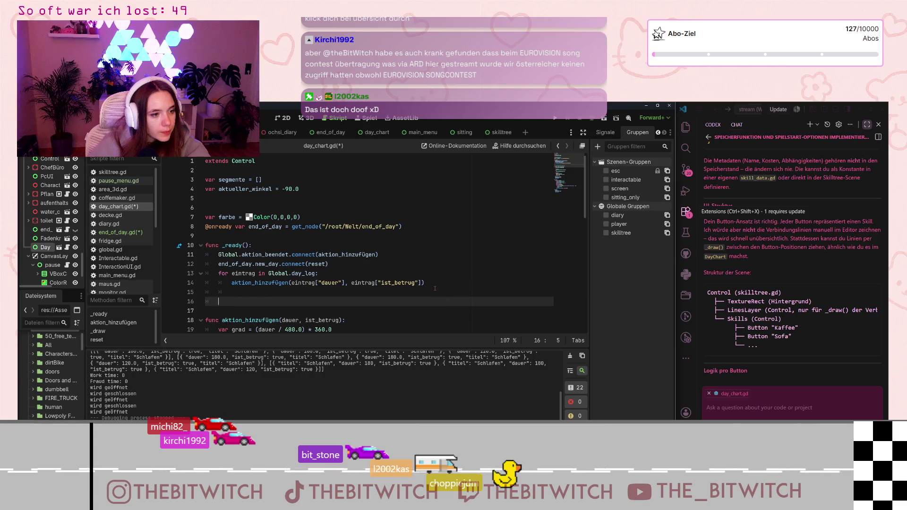
text(nd)
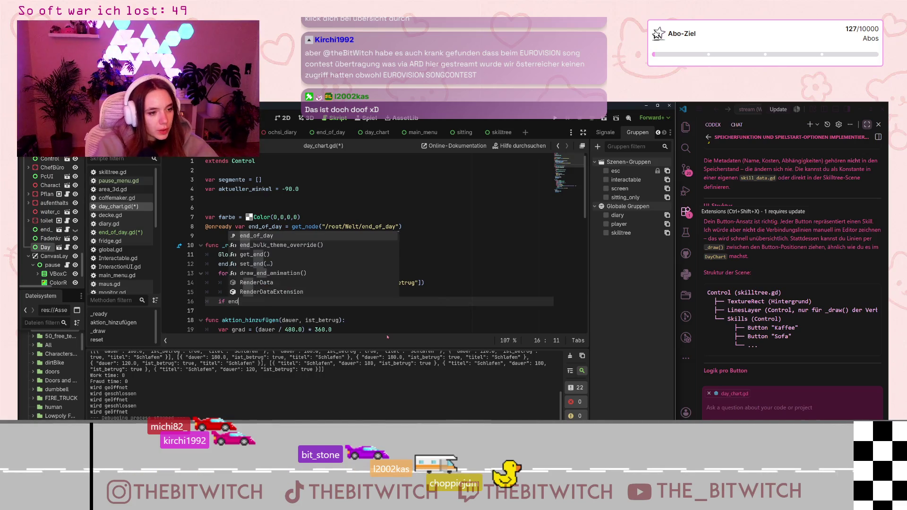
text(_of_day.)
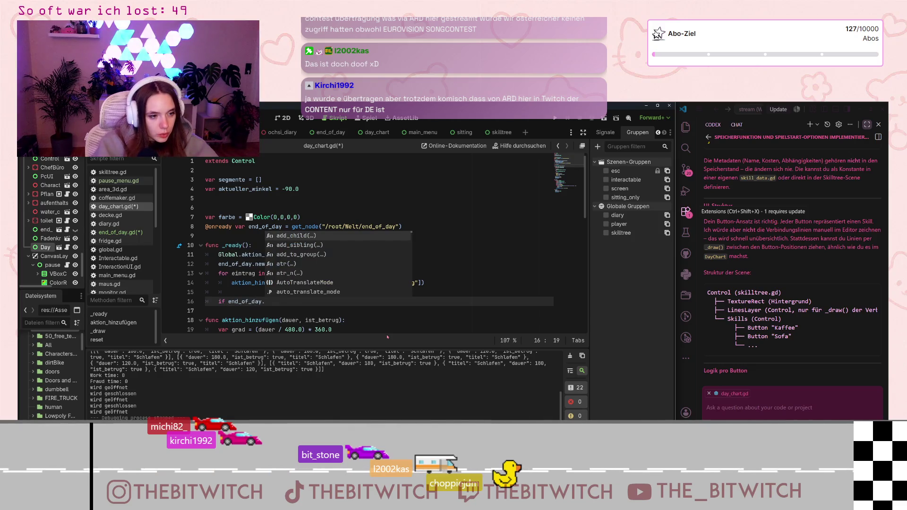
text(active)
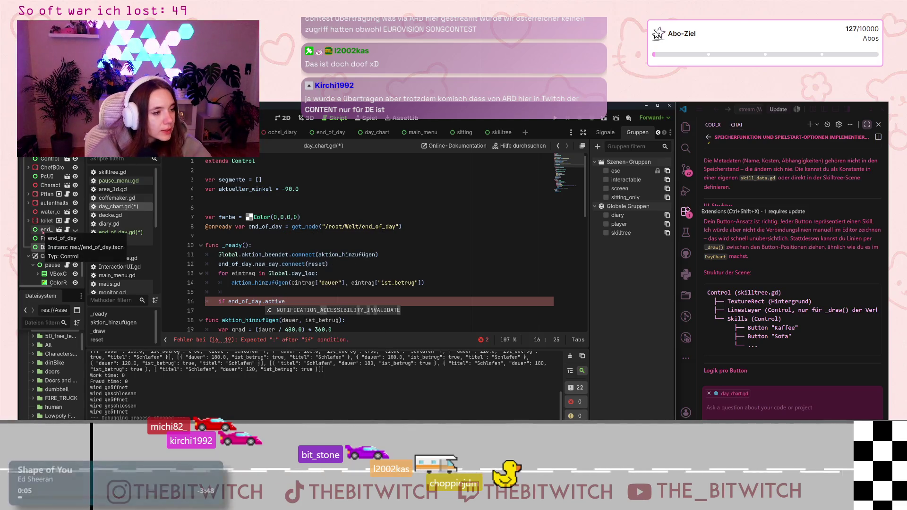
click(66, 230)
scroll(336, 238, up, 10)
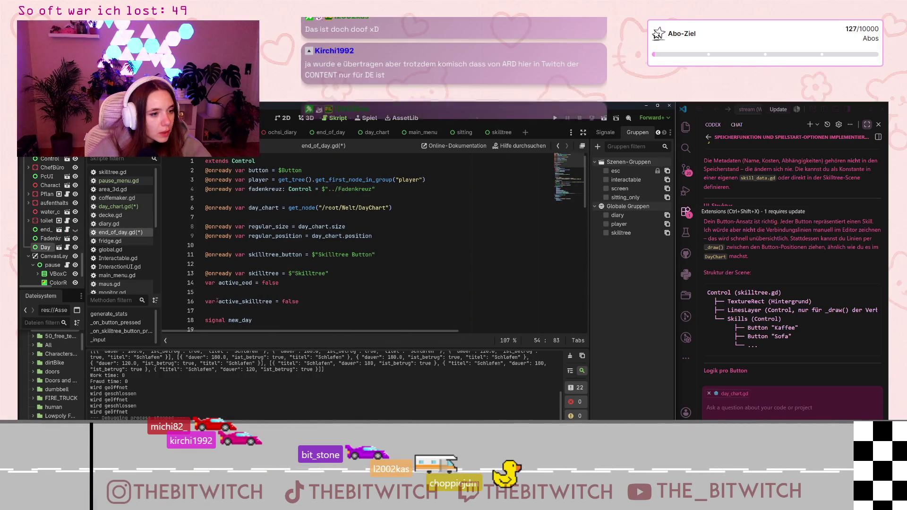
double_click(219, 283)
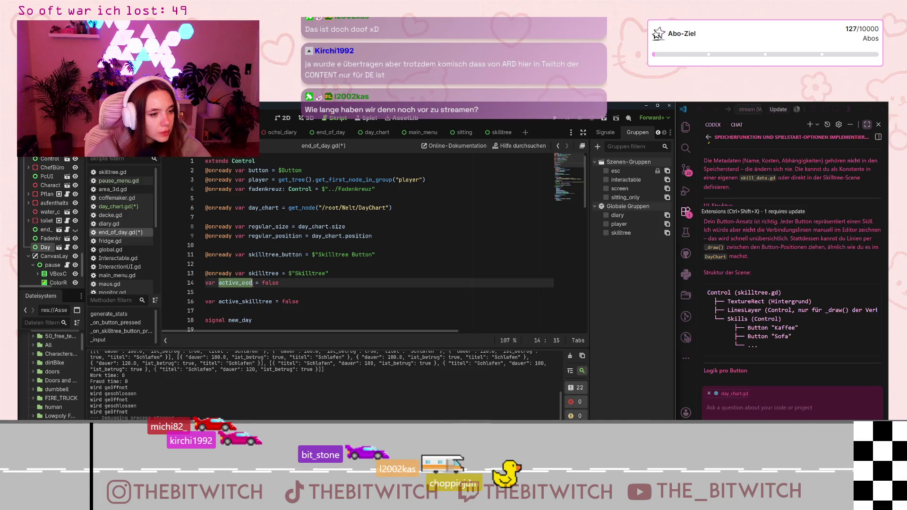
click(218, 305)
double_click(219, 302)
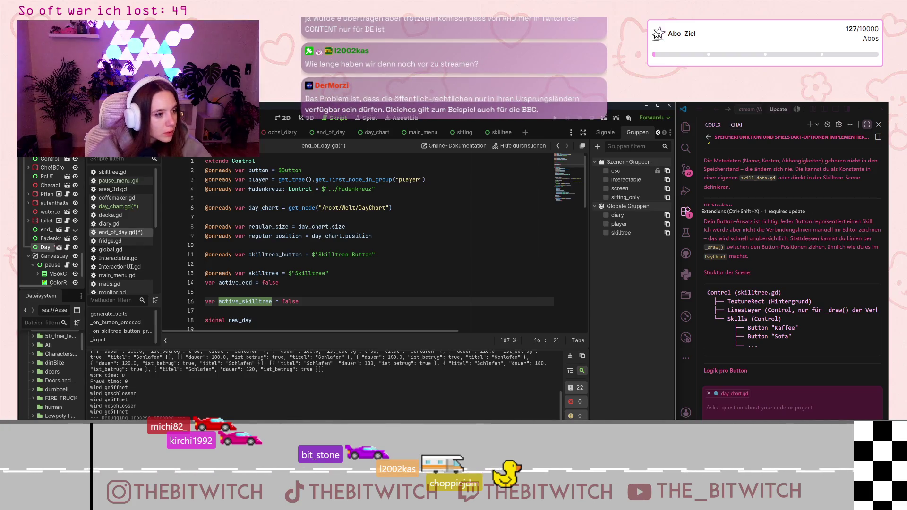
click(45, 230)
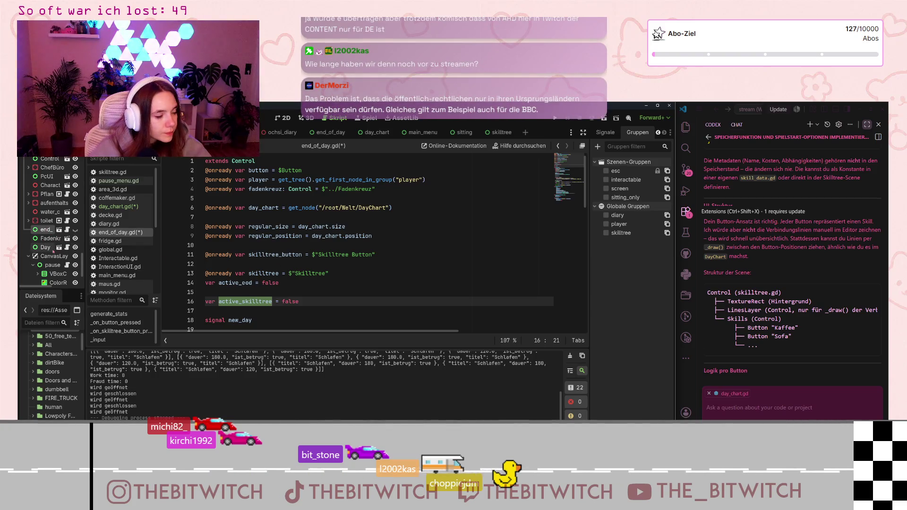
click(67, 247)
scroll(378, 302, down, 1)
Complete _ready() with 'if end_of_day.active_skilltree: hide() else: show()'
key(ctrl+shift+Left)
text(active_skilltree:)
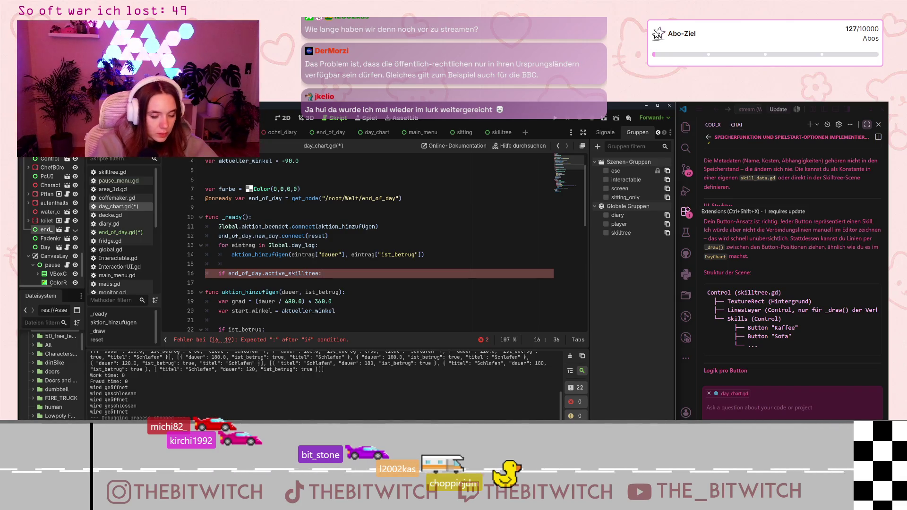
key(Return)
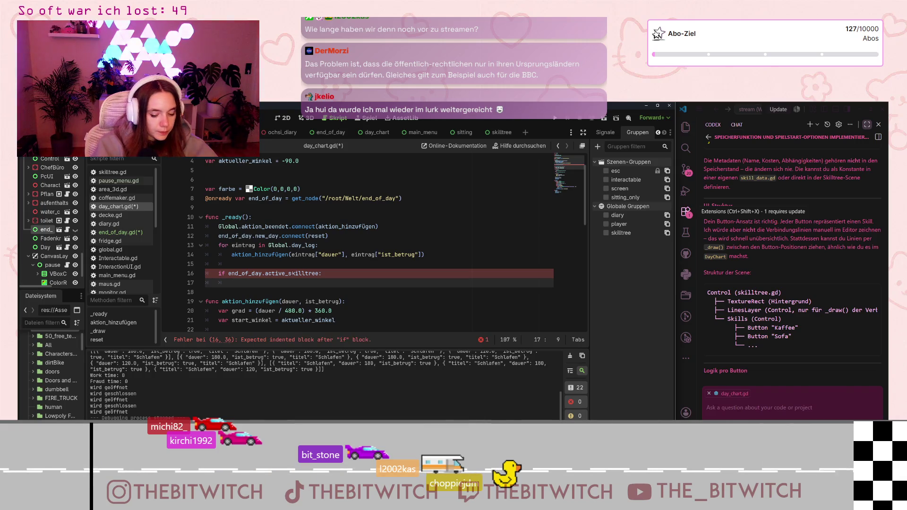
text(hide)
key(Return)
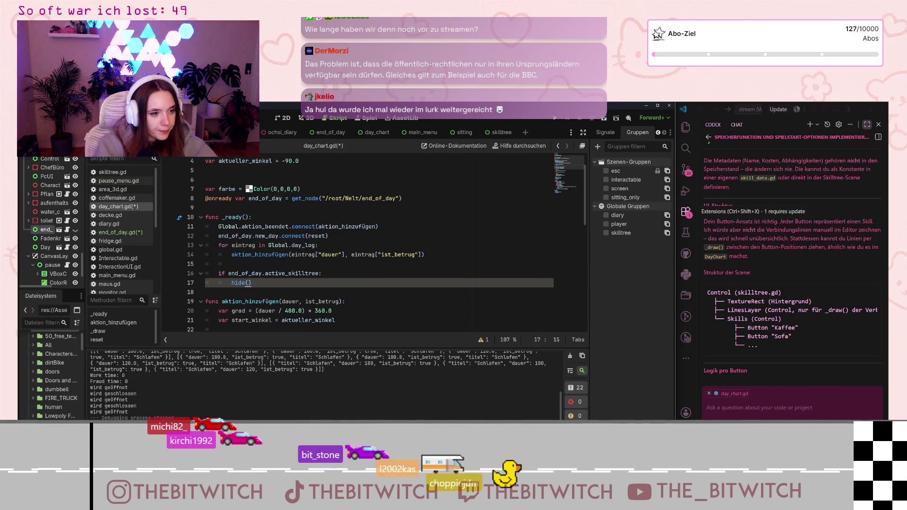
key(Return)
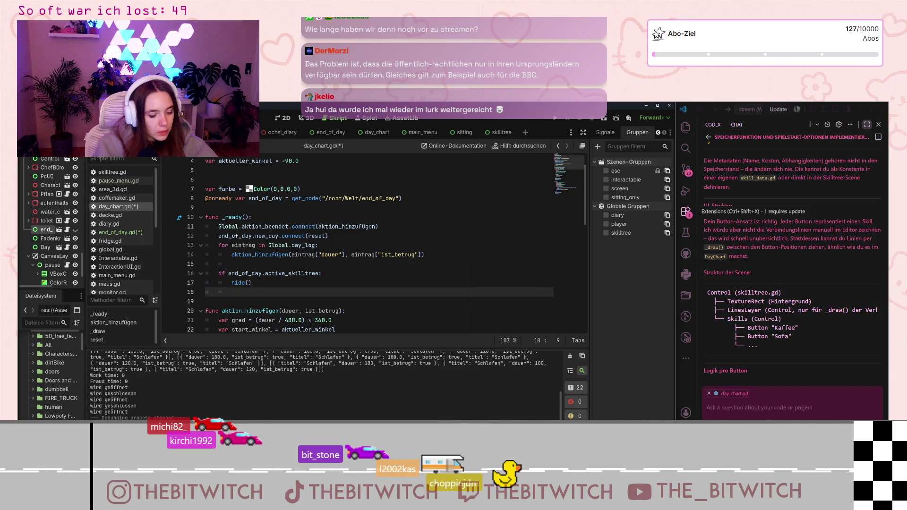
text(else)
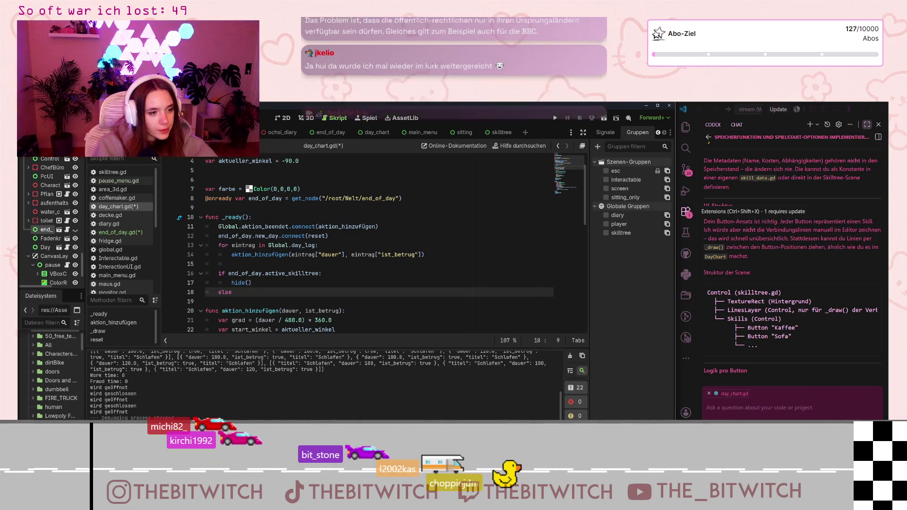
text(:)
key(Return)
text(show)
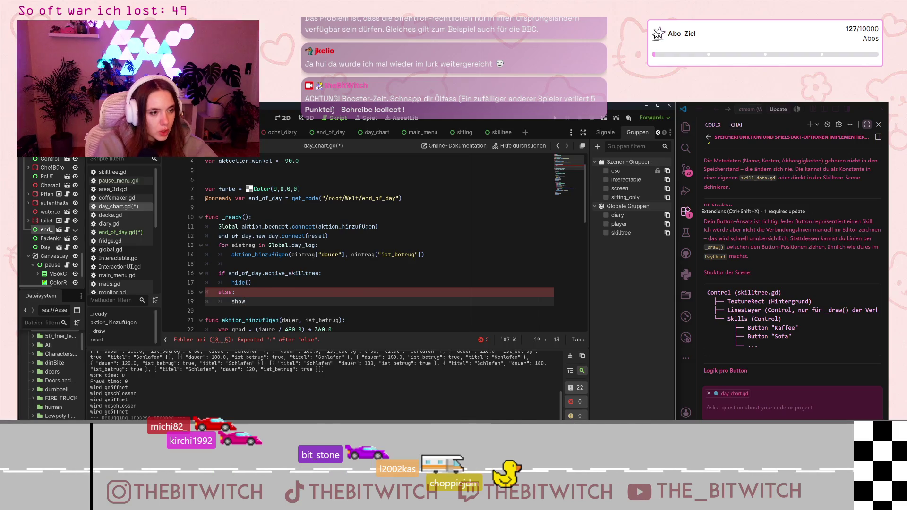
text(()
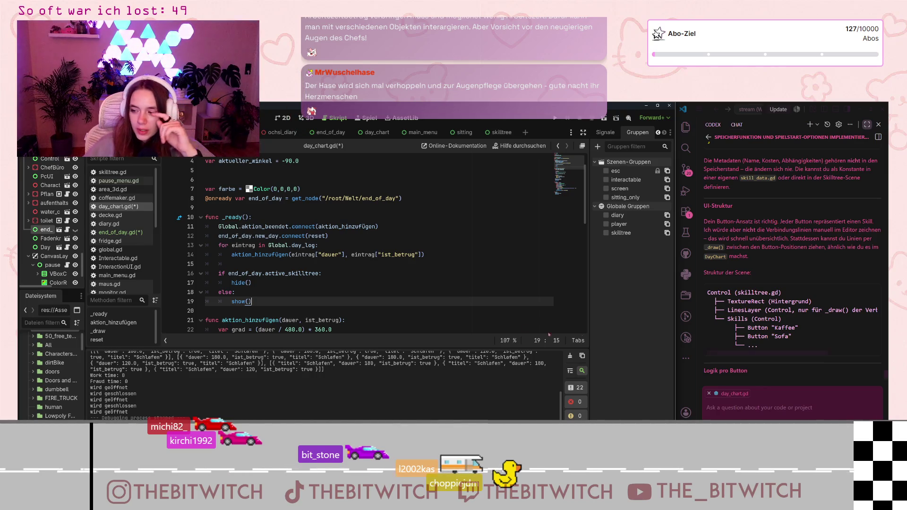
Save day_chart.gd and launch a test run of the project
click(308, 266)
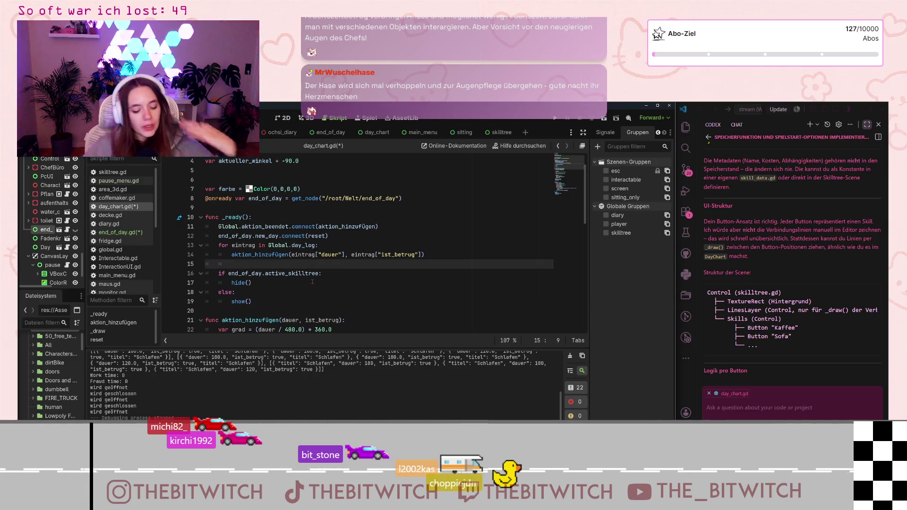
key(ctrl+s)
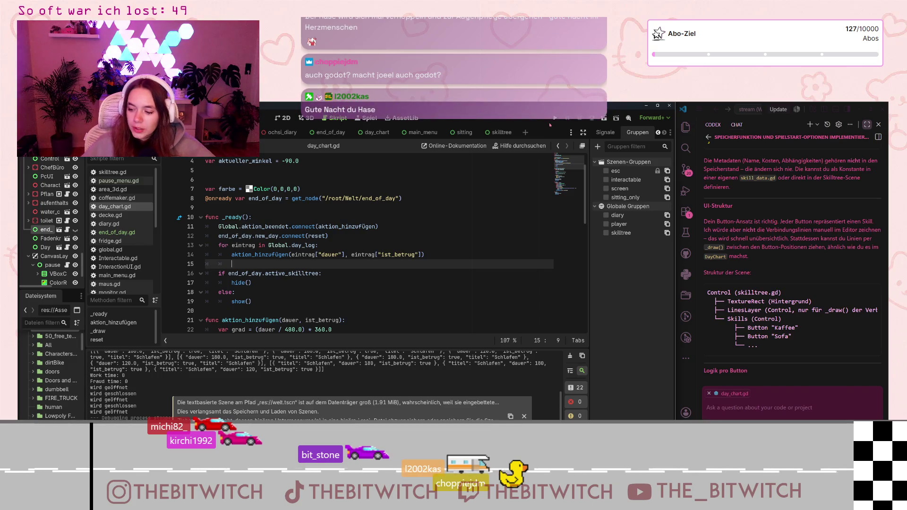
click(554, 118)
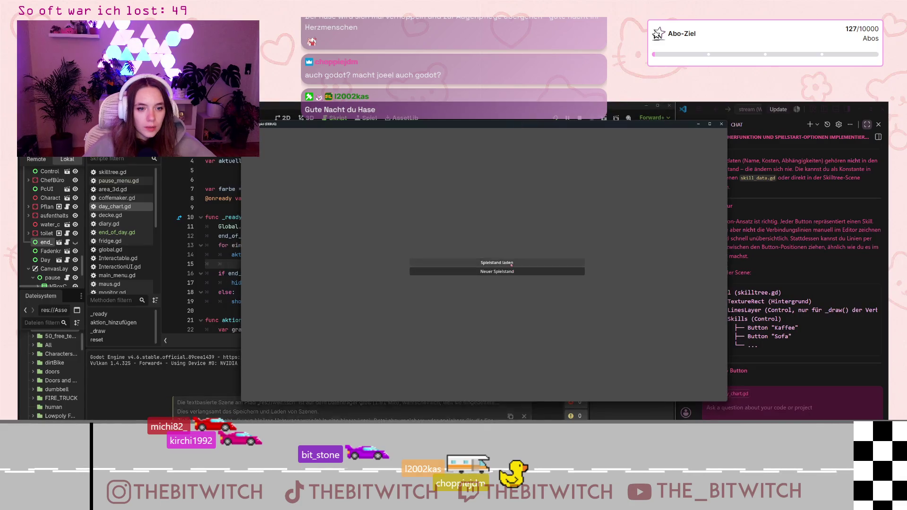
Start the game, sleep on the sofa, and open the skill tree from the day summary
key(Return)
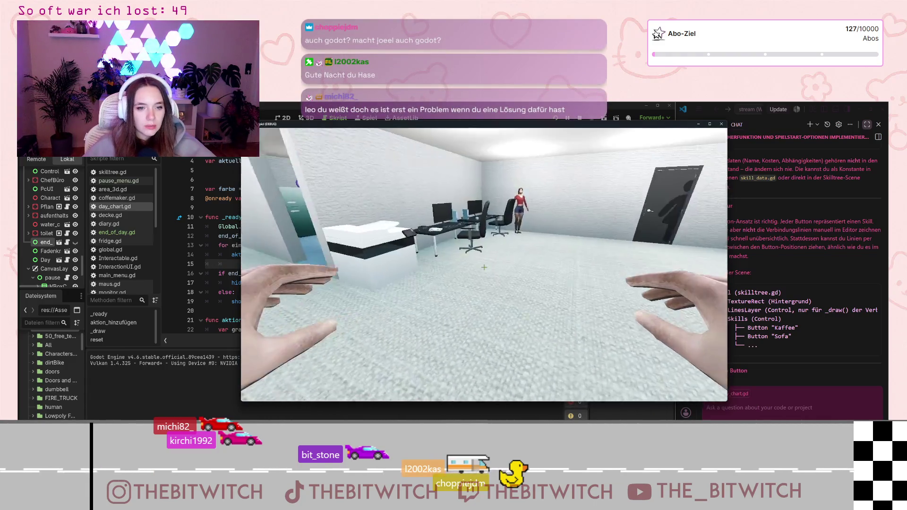
key(w)
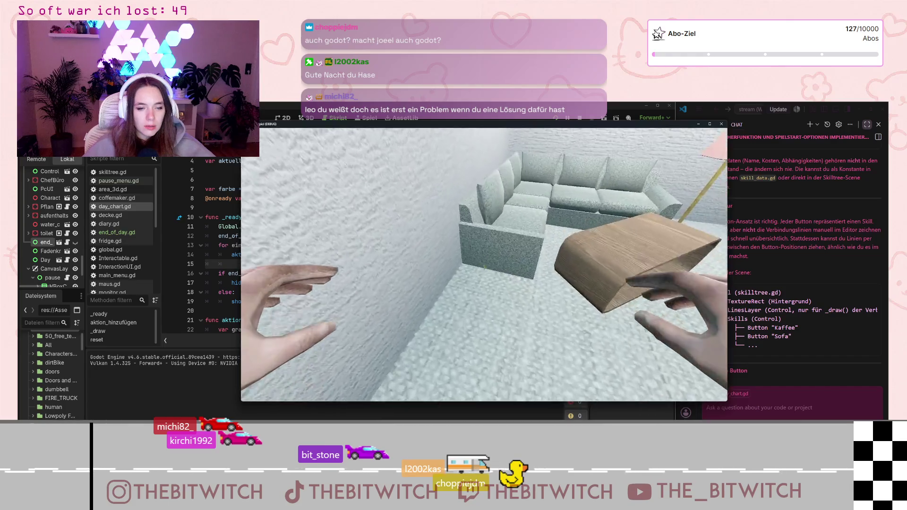
key(e)
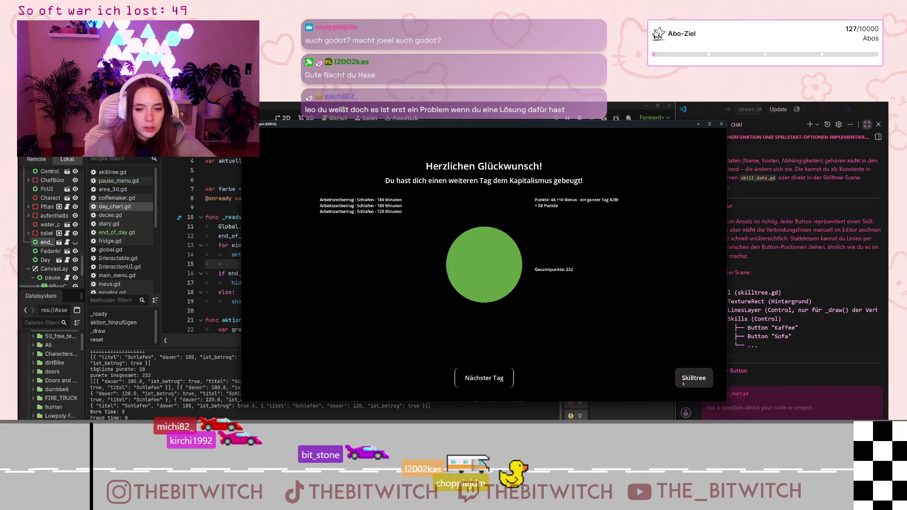
click(694, 377)
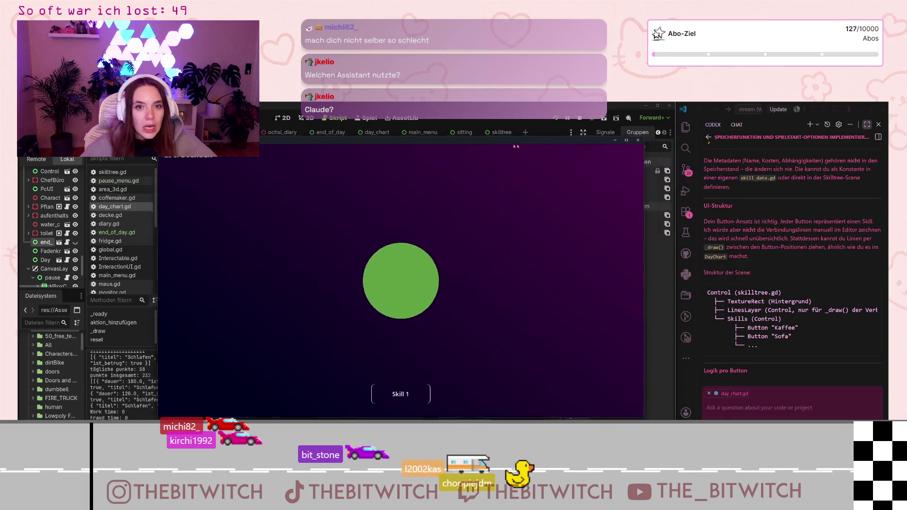
Dismiss the Copilot model list unchanged, then close the running game to return to day_chart.gd
click(765, 398)
click(750, 416)
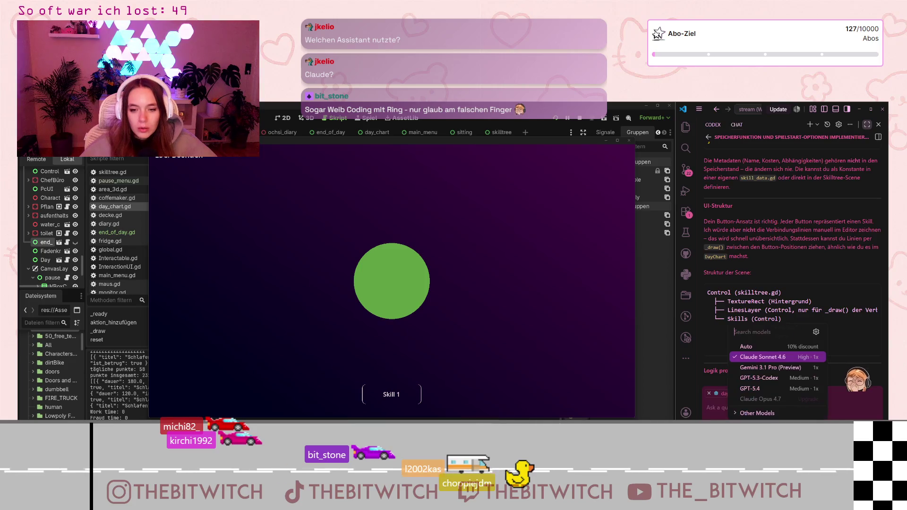
click(750, 414)
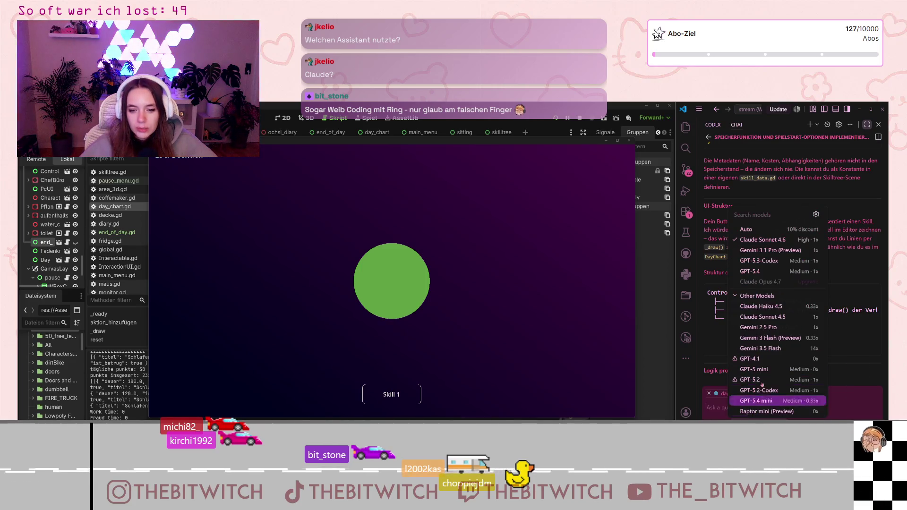
click(858, 413)
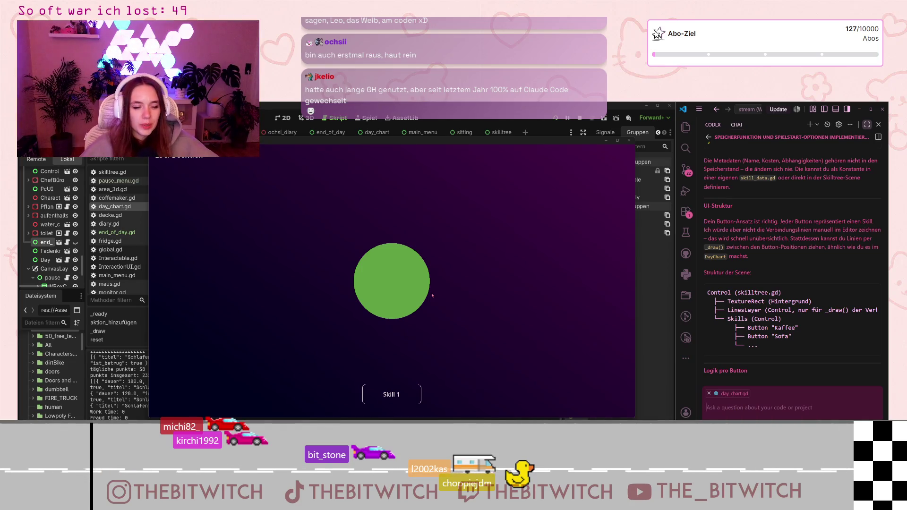
click(391, 284)
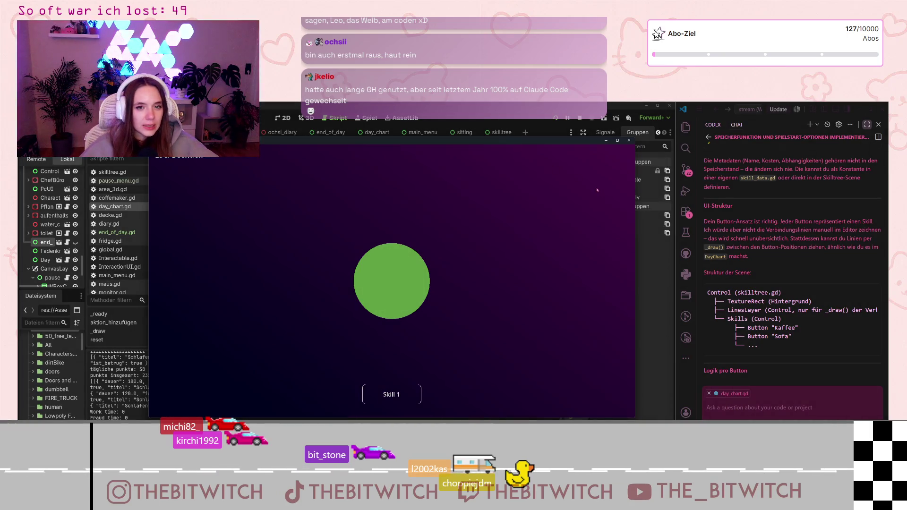
click(629, 141)
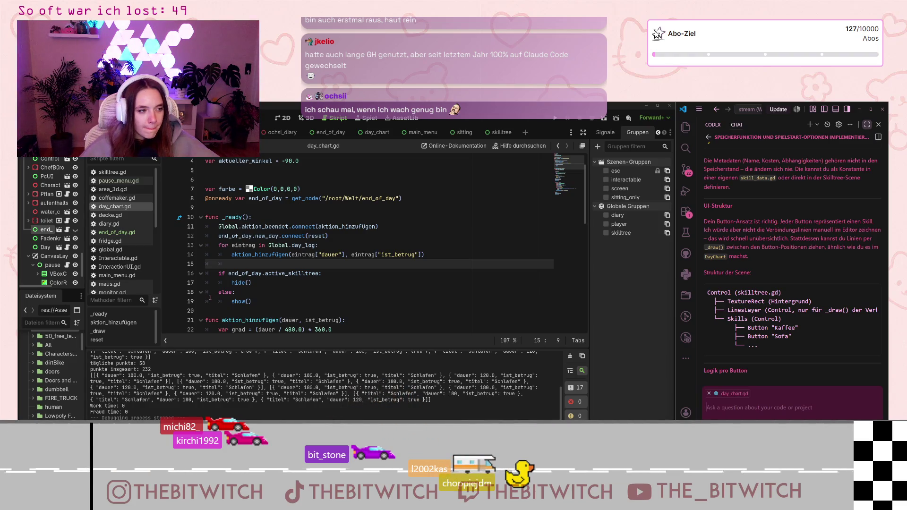
Remove lines 16–19 (if end_of_day.active_skilltree: hide() / else: show()) from _ready in day_chart.gd
click(255, 301)
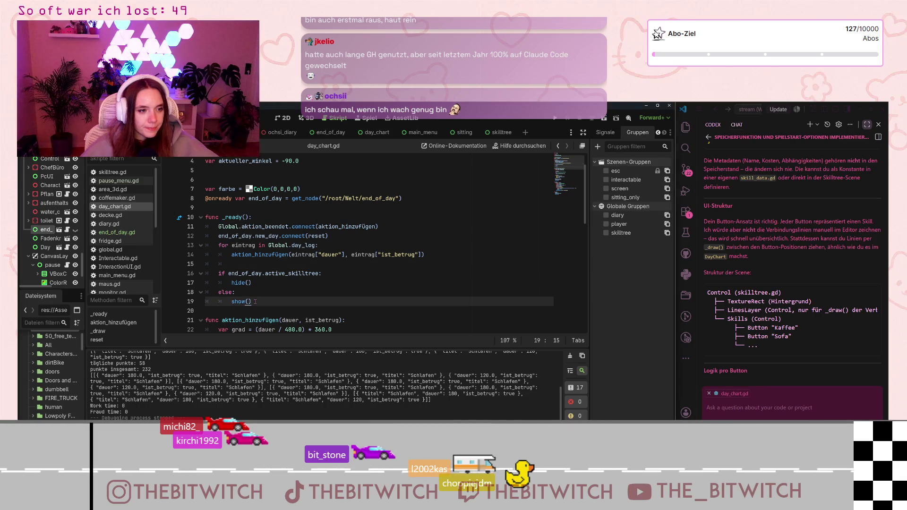
key(Up)
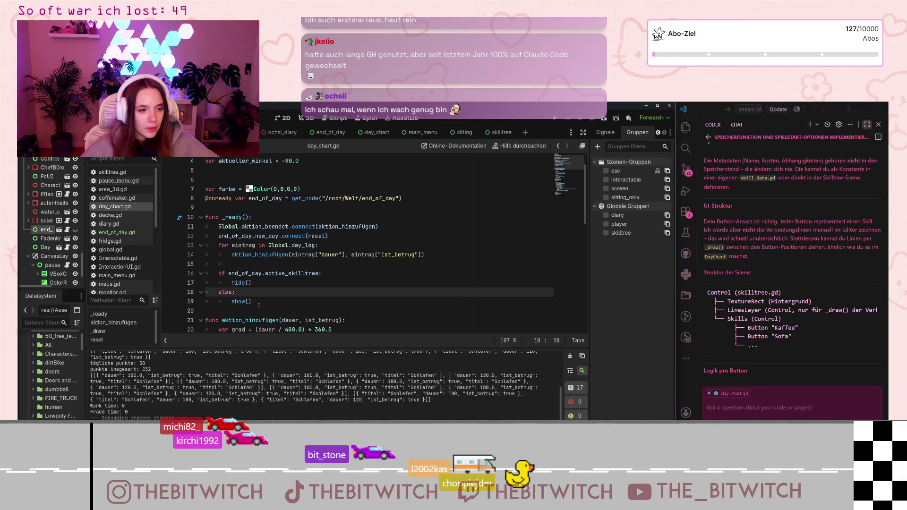
scroll(265, 306, up, 1)
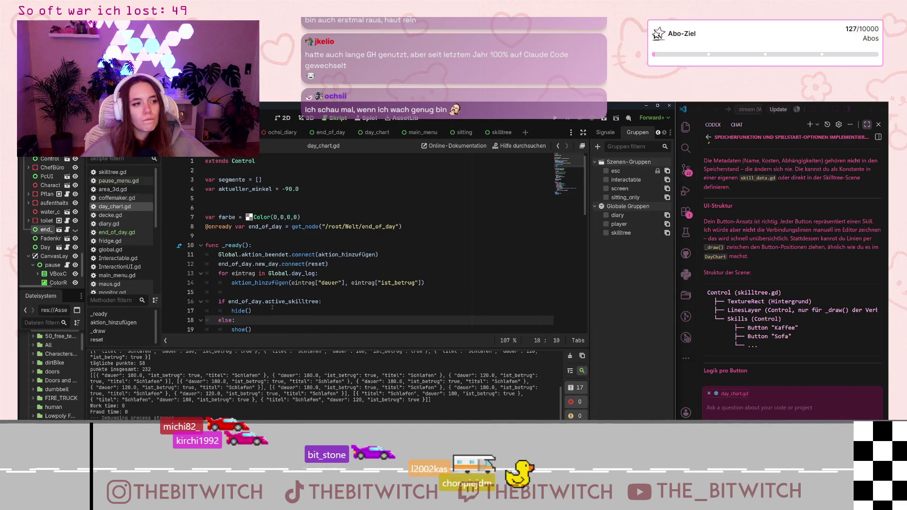
scroll(254, 270, down, 2)
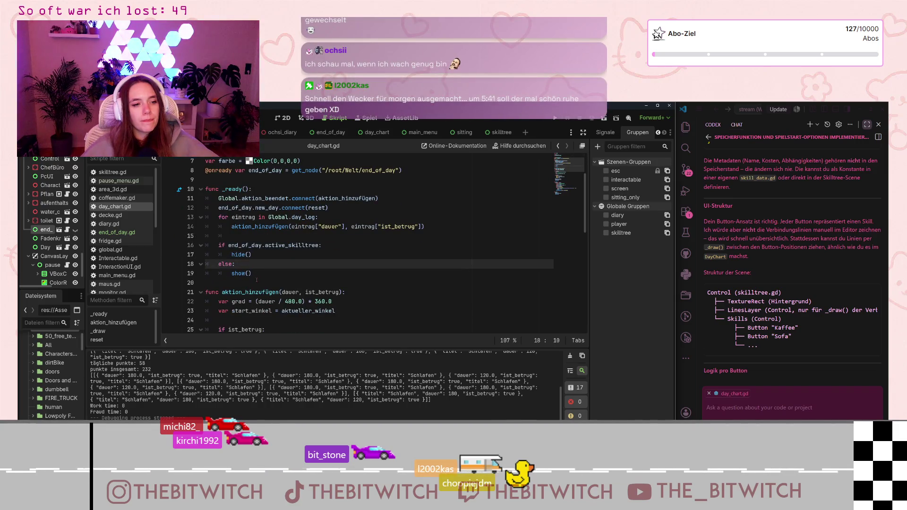
drag(229, 245, 283, 256)
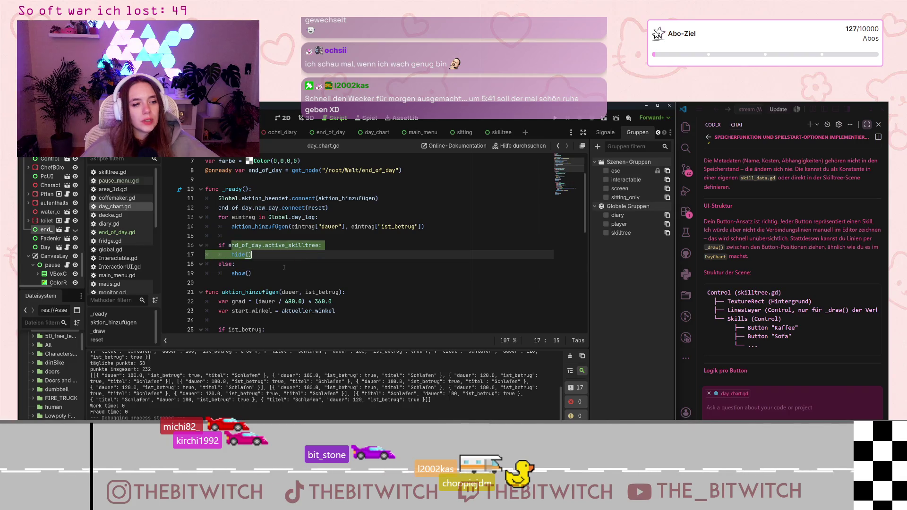
click(265, 275)
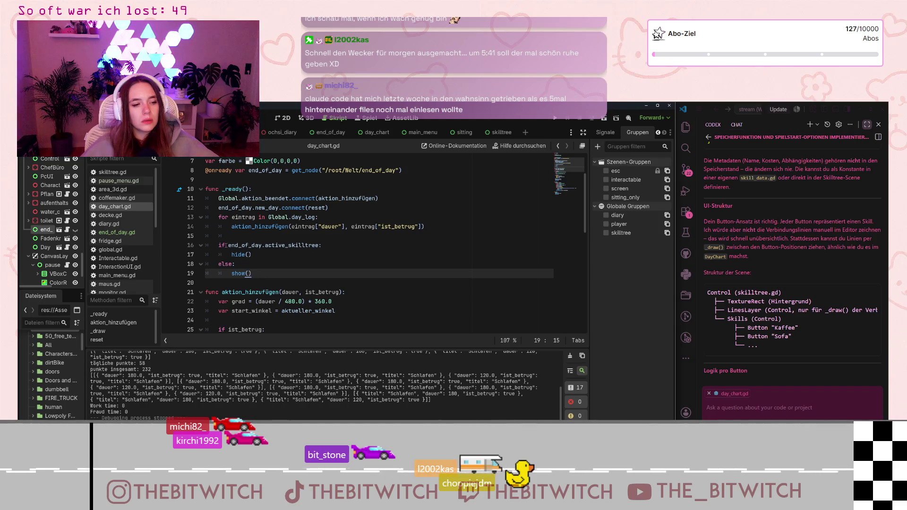
click(231, 282)
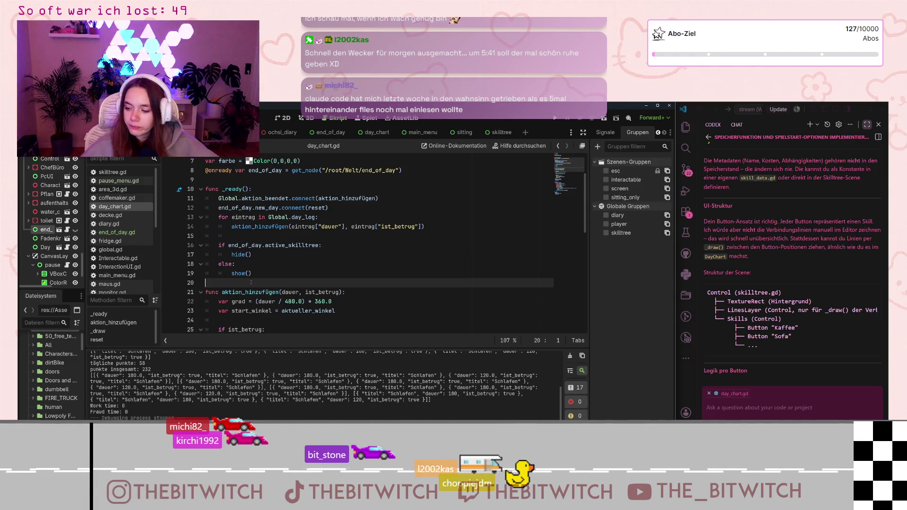
mouse_move(256, 283)
mouse_down()
mouse_move(217, 245)
mouse_move(190, 242)
mouse_up()
key(ctrl+c)
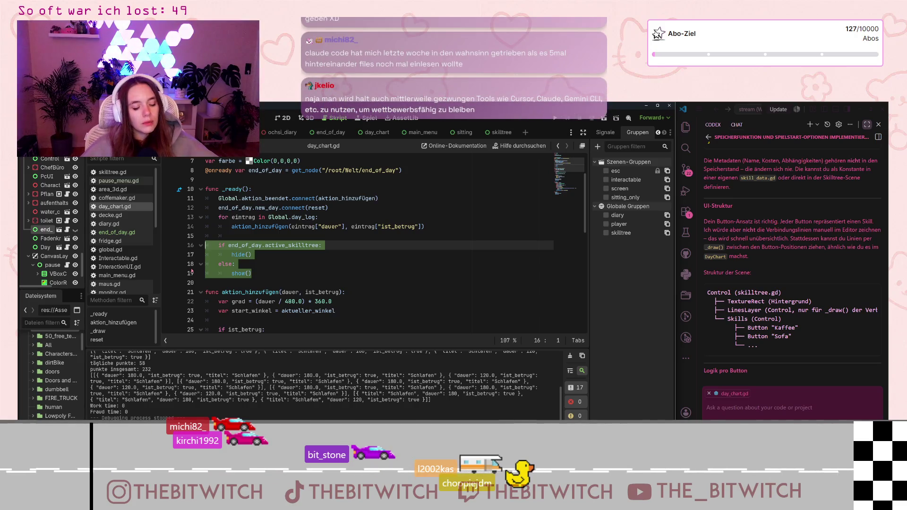
key(BackSpace)
scroll(265, 321, down, 10)
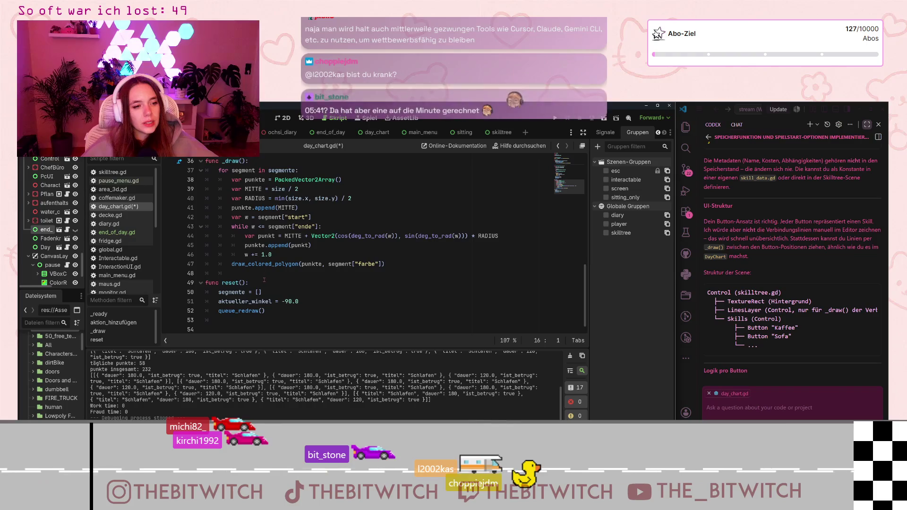
Add func skilltree_handling() below reset() with the pasted hide/show if/else block, then save
click(266, 321)
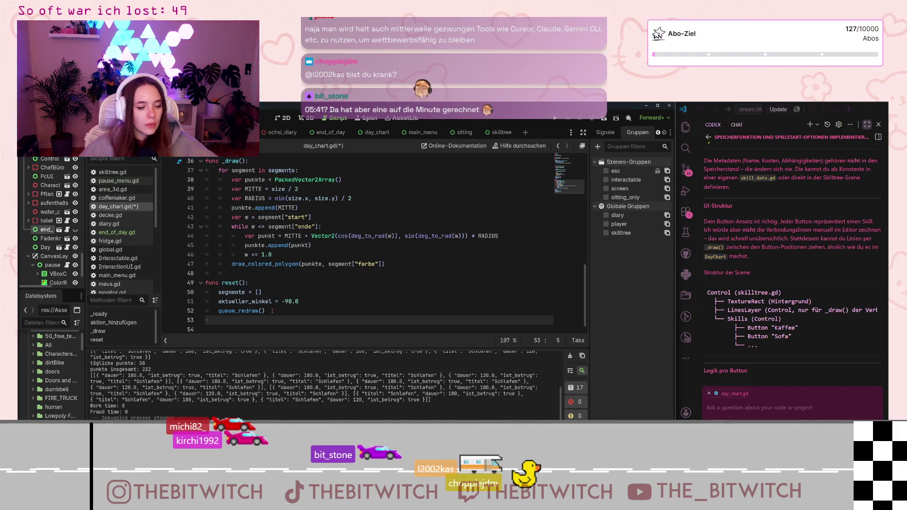
key(Down)
text(func )
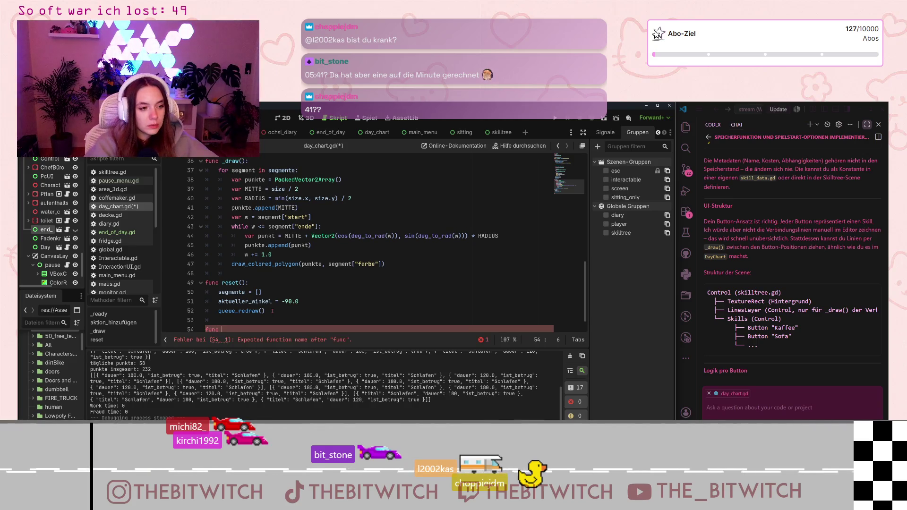
text(skilltree)
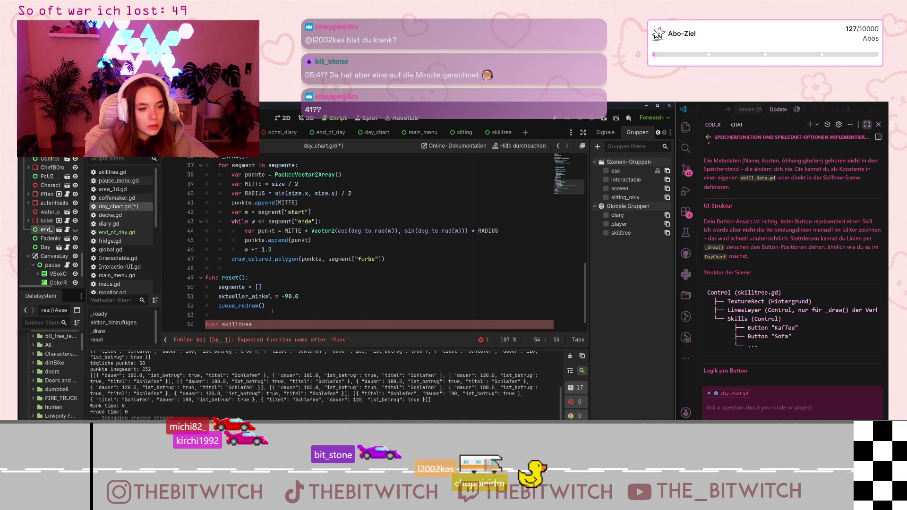
text(_handling():)
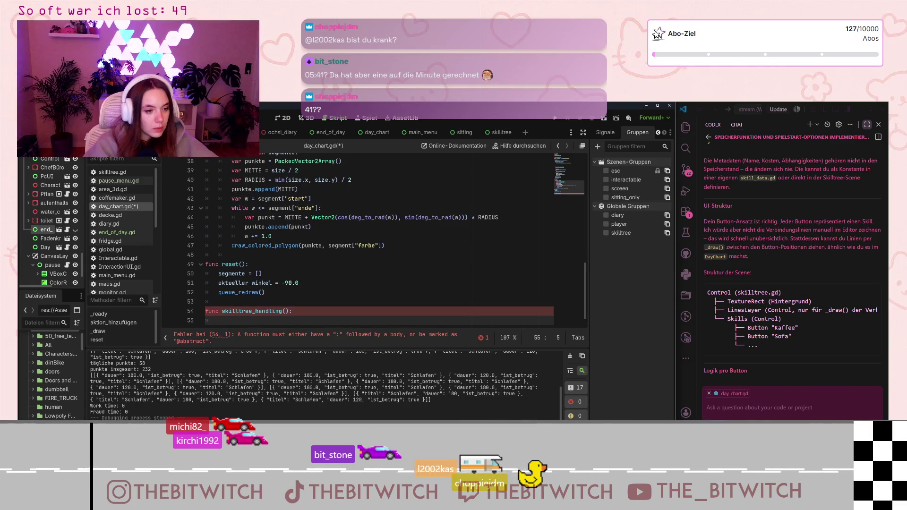
key(ctrl+v)
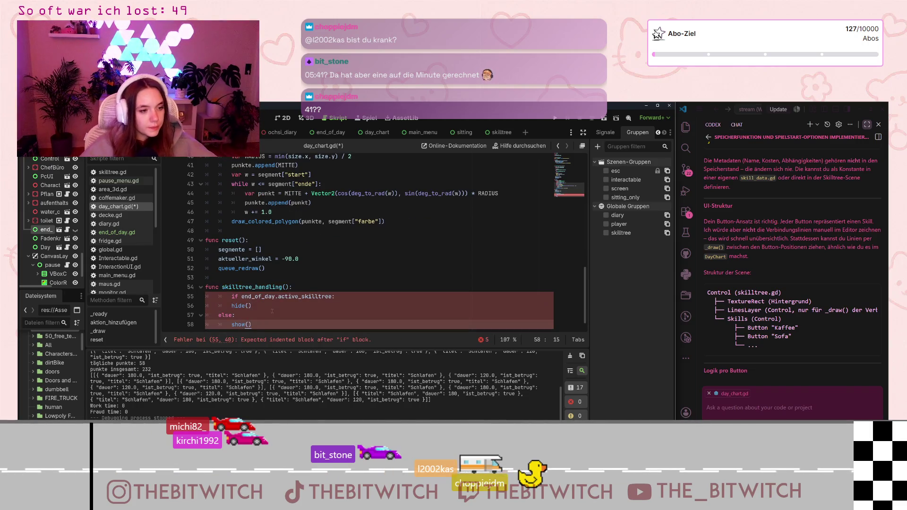
click(232, 296)
key(BackSpace)
key(ctrl+z)
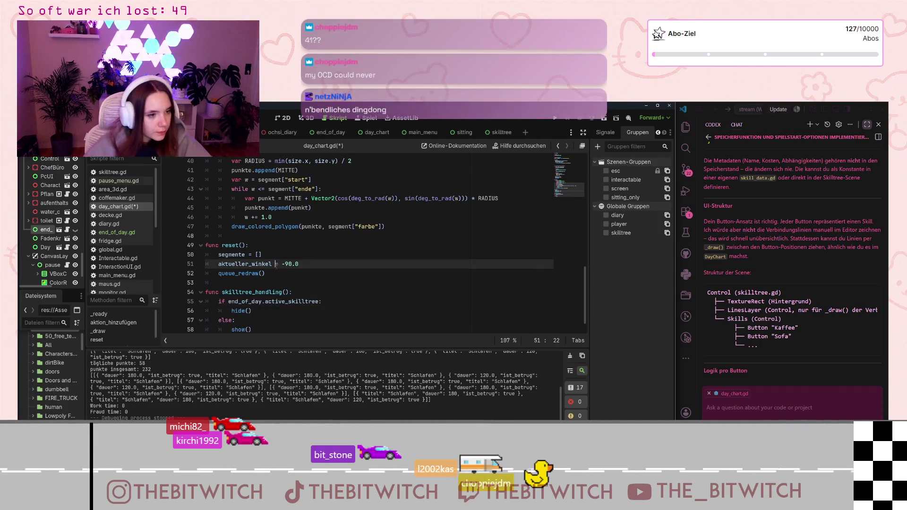
key(ctrl+s)
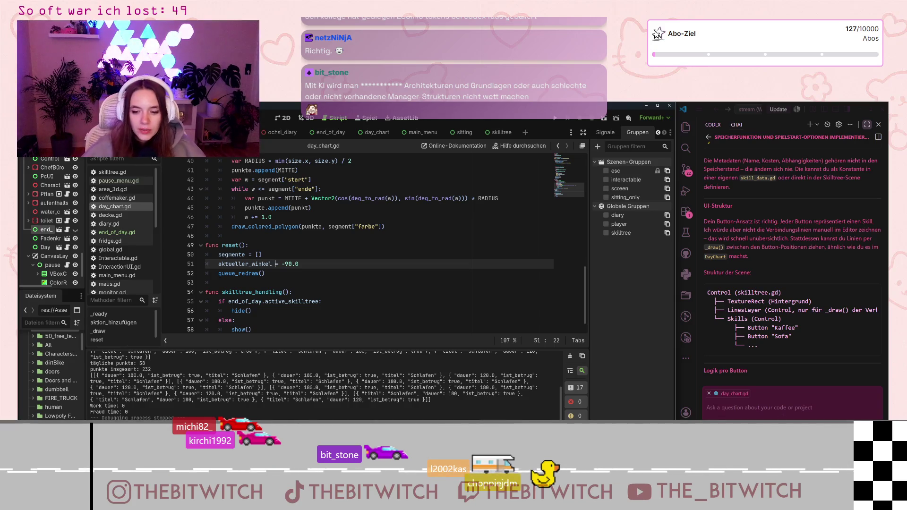
Widen the VS Code Copilot chat panel beside Godot to read its skilltree scene advice
drag(673, 378, 590, 378)
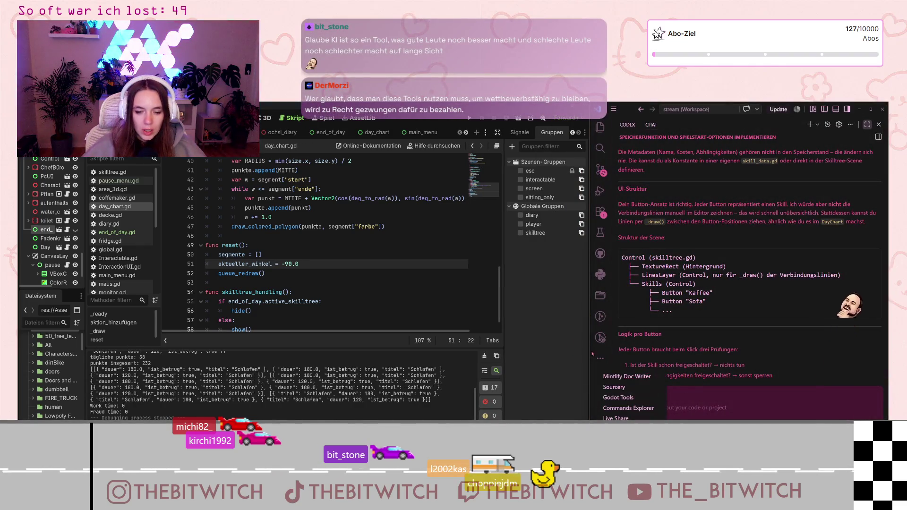
drag(586, 374, 454, 375)
click(864, 496)
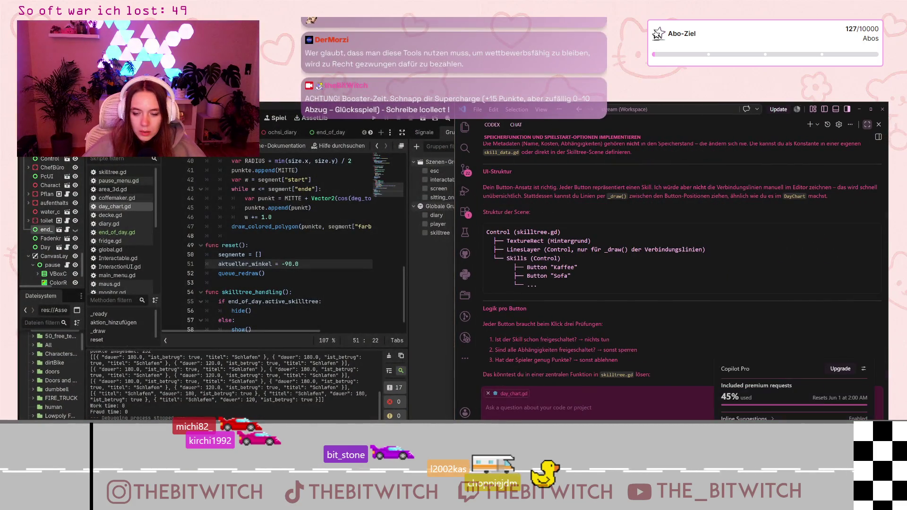
mouse_move(734, 403)
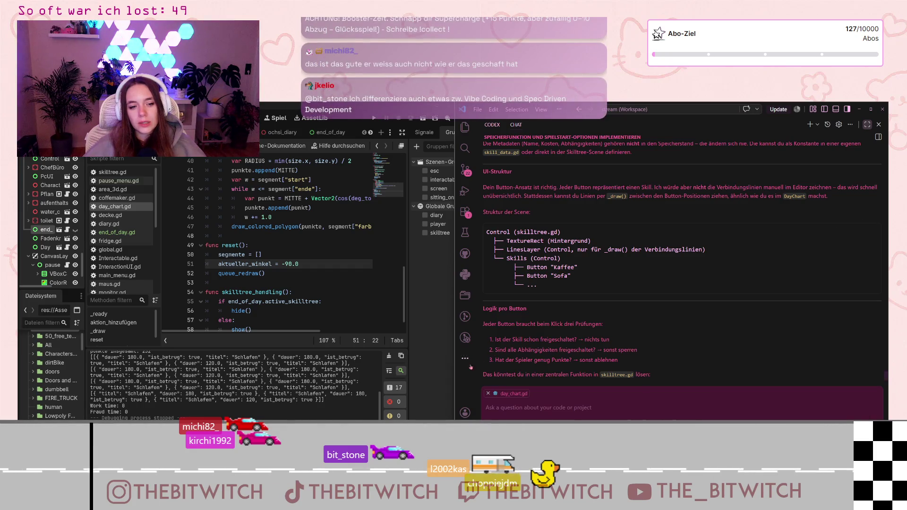
mouse_move(455, 374)
mouse_down()
mouse_move(698, 392)
mouse_move(641, 400)
mouse_up()
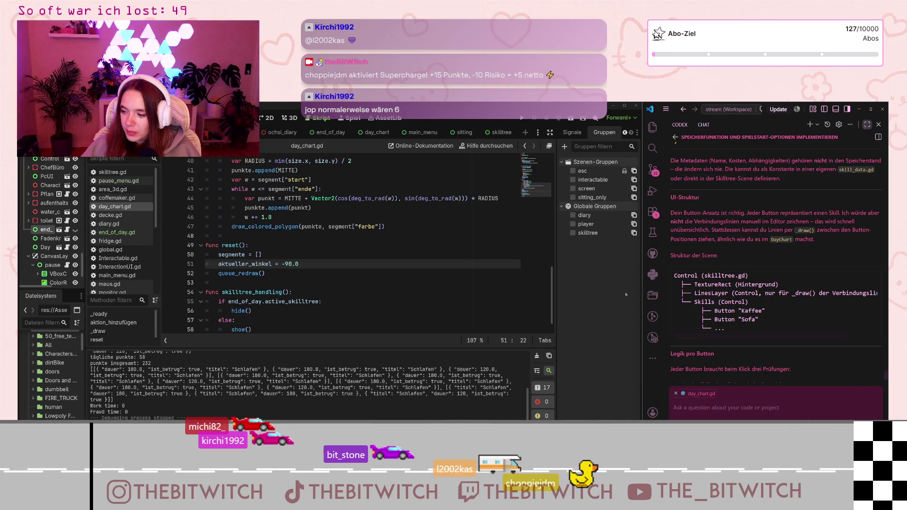
click(727, 422)
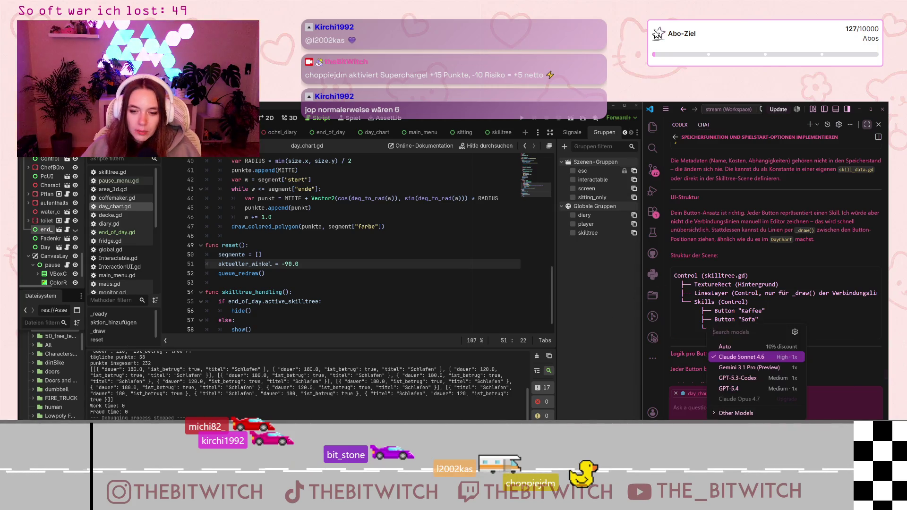
click(750, 414)
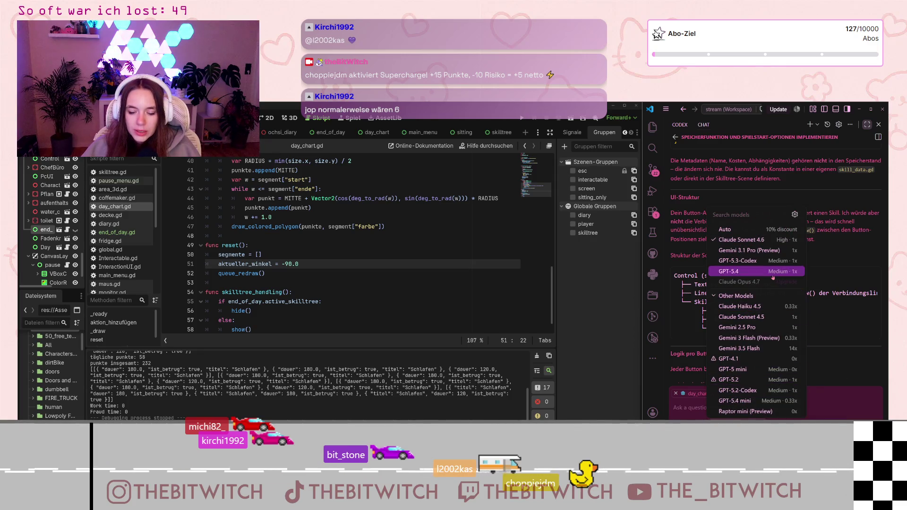
mouse_move(772, 278)
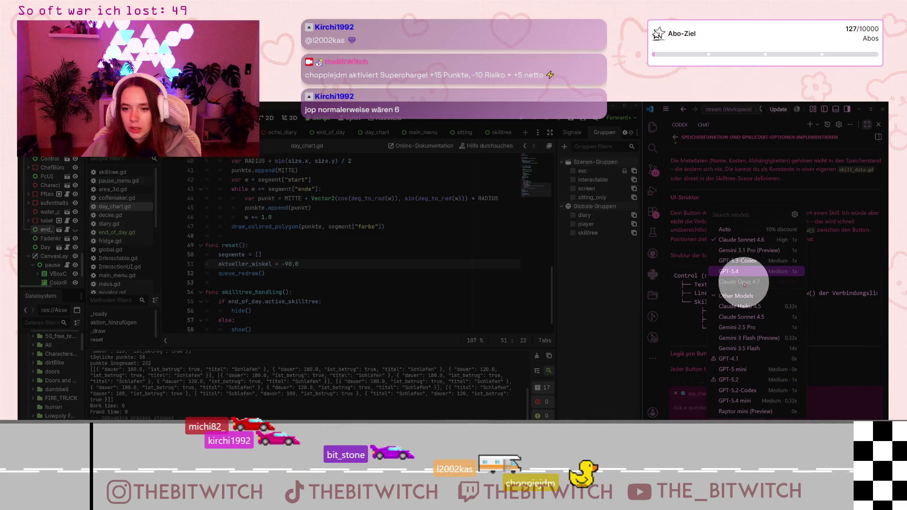
click(848, 376)
click(734, 418)
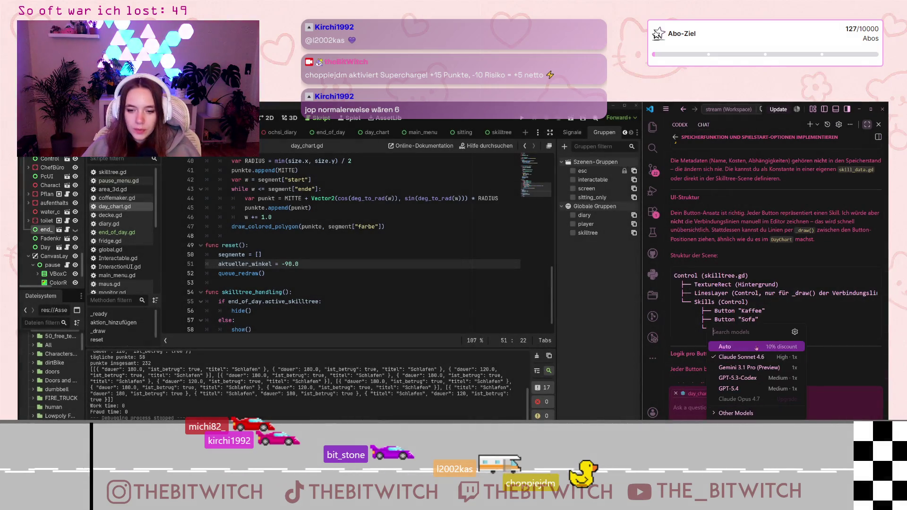
click(734, 417)
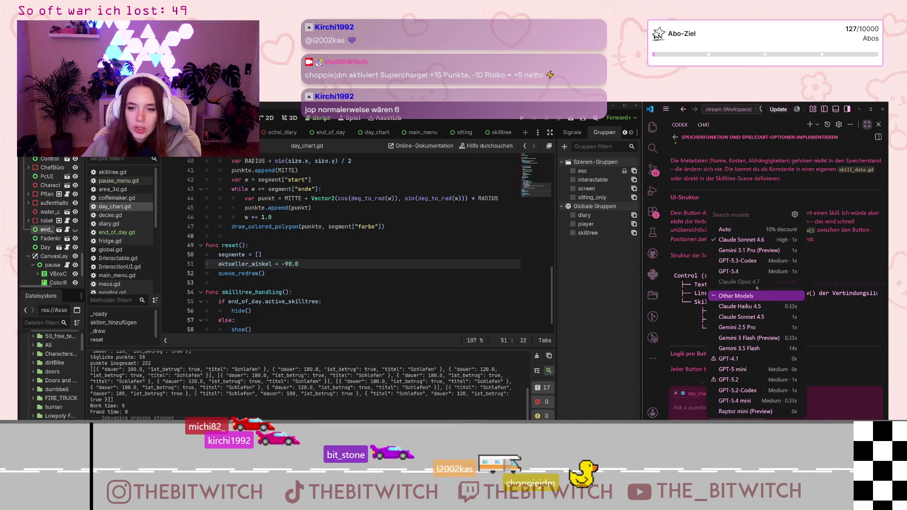
mouse_move(774, 338)
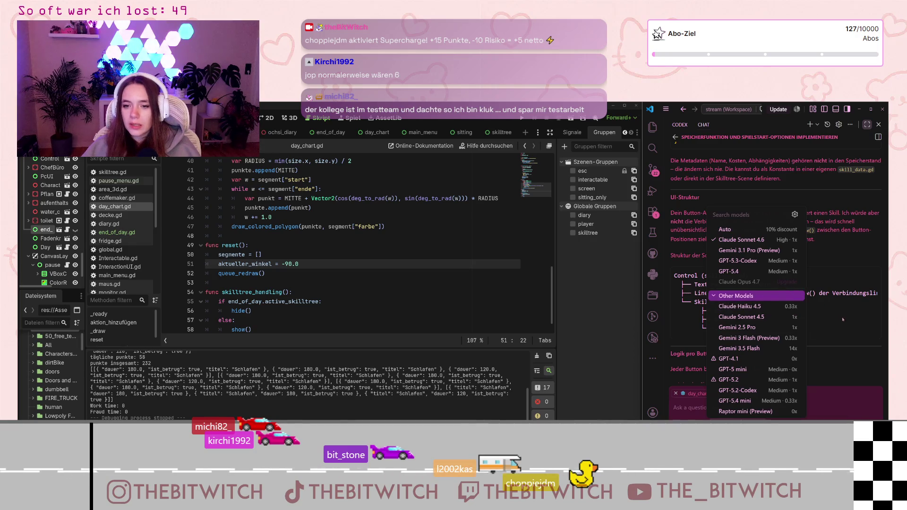
click(830, 363)
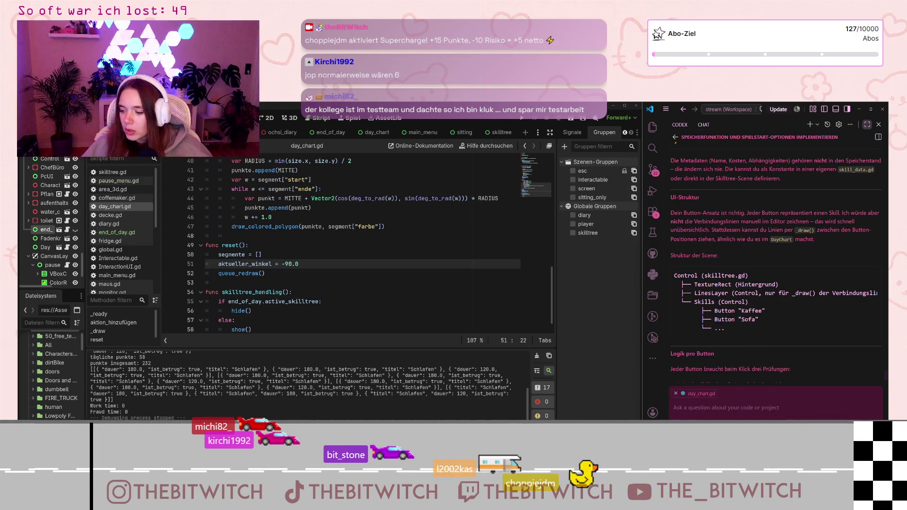
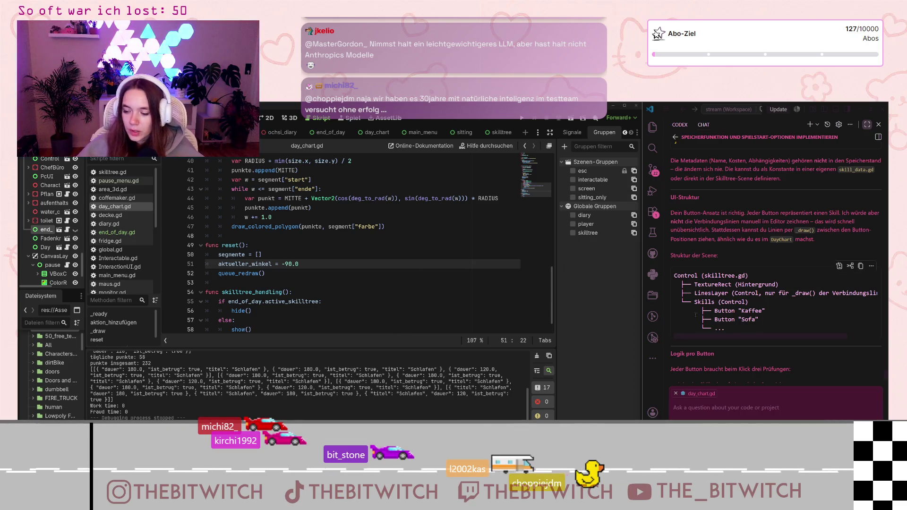
Review the skilltree_handling() code in day_chart.gd, then run the project with F5
scroll(766, 243, up, 2)
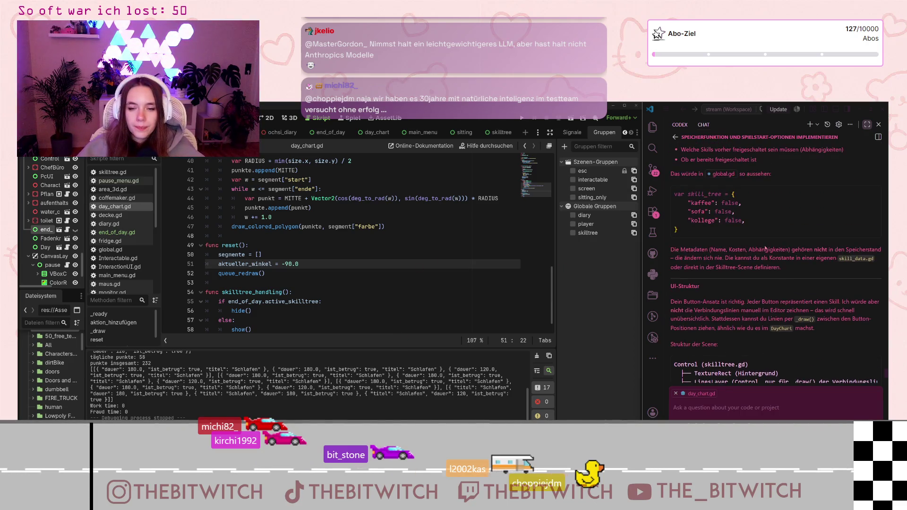
scroll(762, 254, down, 1)
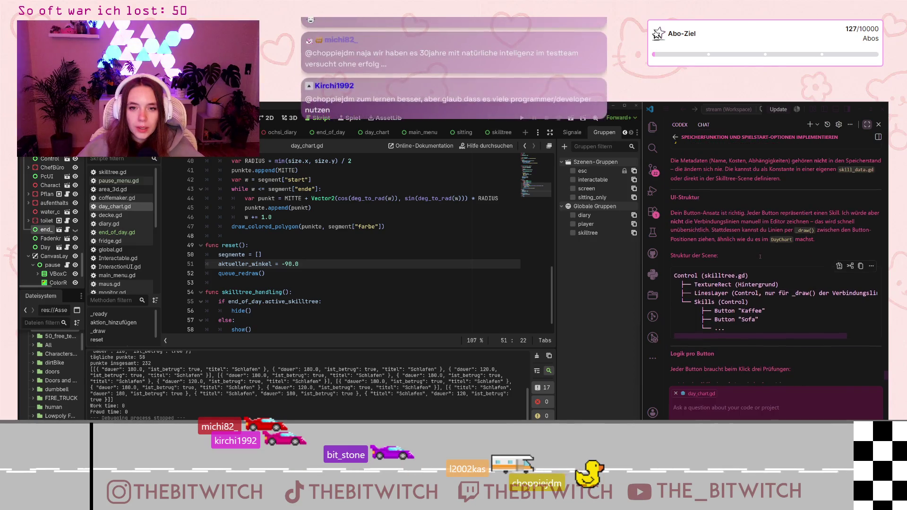
scroll(761, 258, up, 1)
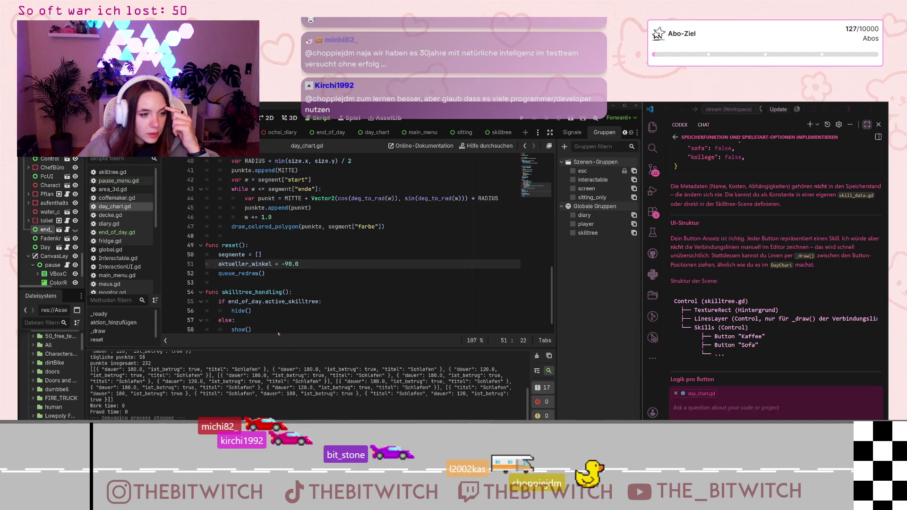
scroll(263, 294, down, 1)
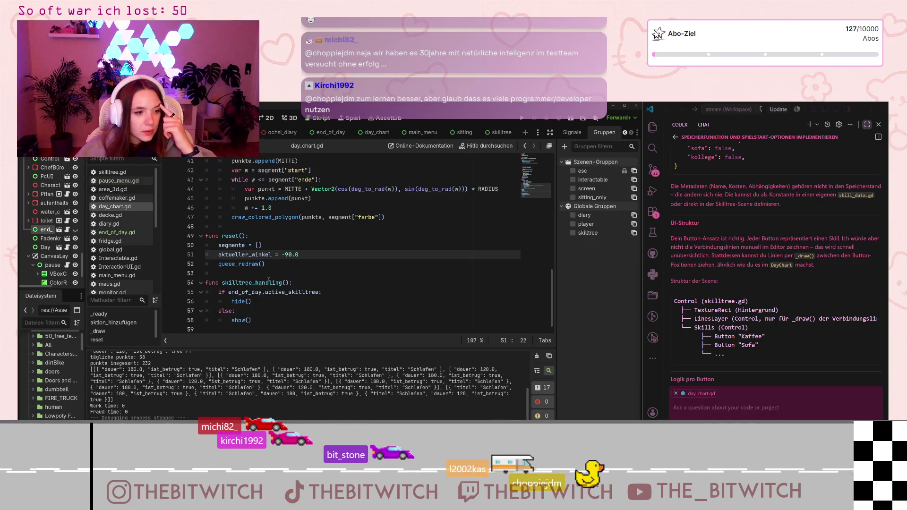
key(Down)
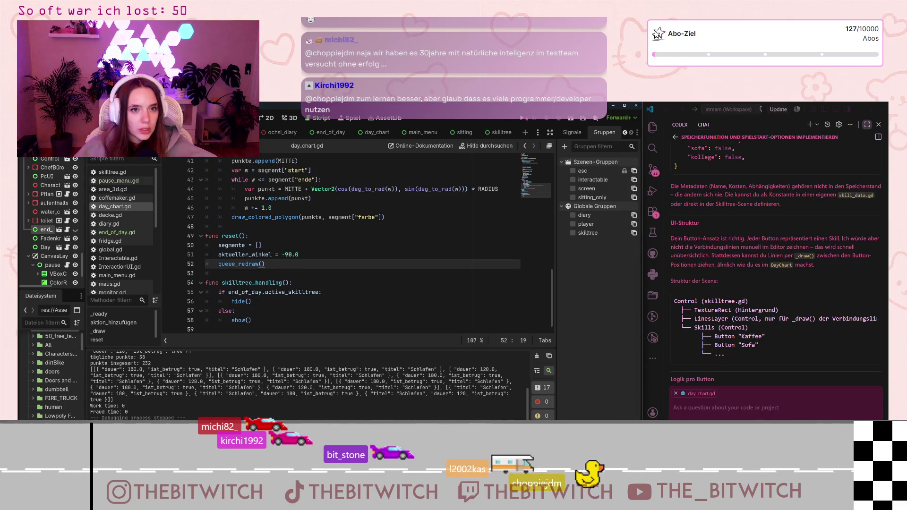
key(F5)
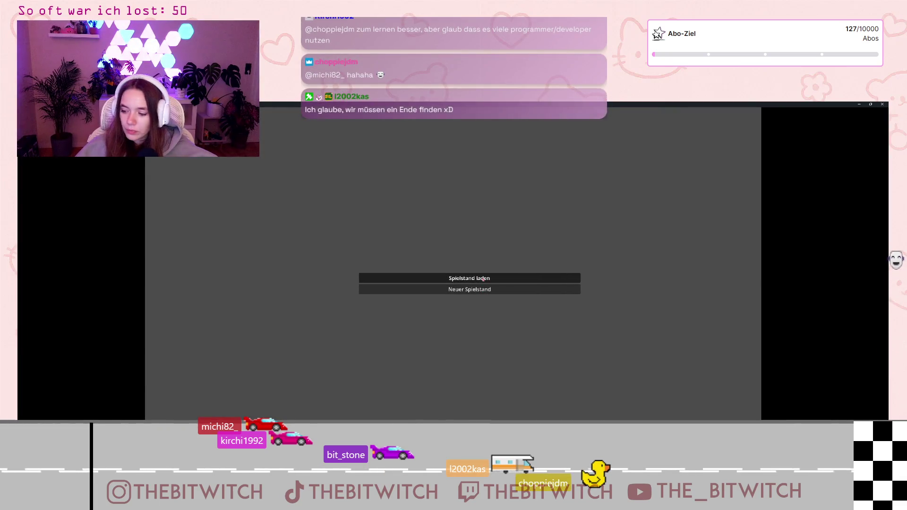
Start a Neuer Spielstand, sleep on the sofa, open Skilltree from the summary, then quit the game
click(482, 279)
key(w)
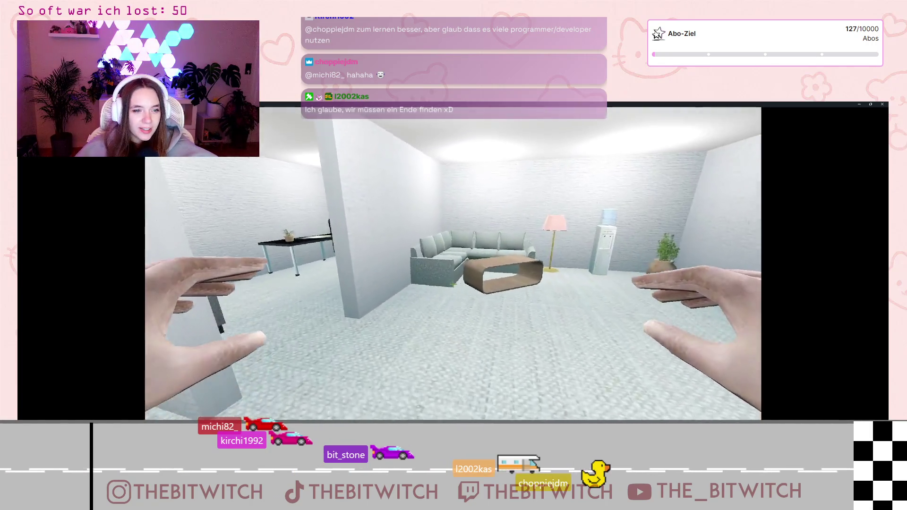
key(w)
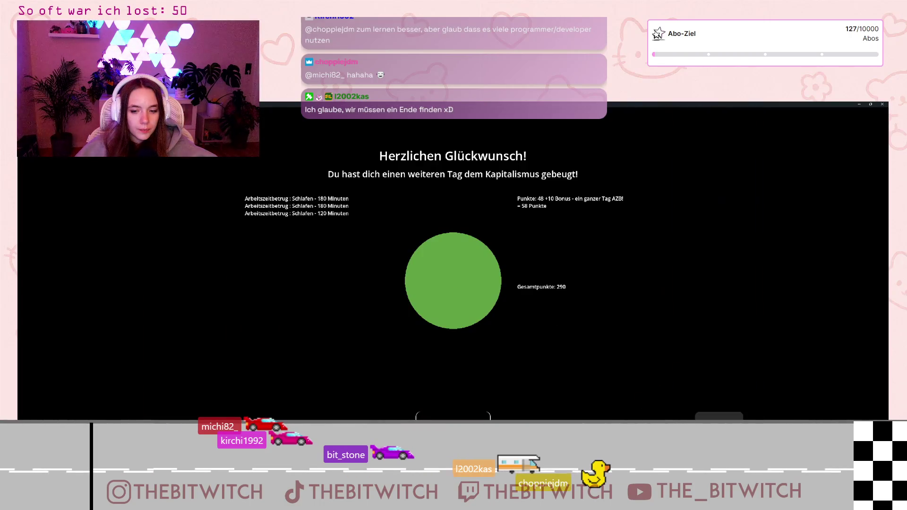
click(472, 292)
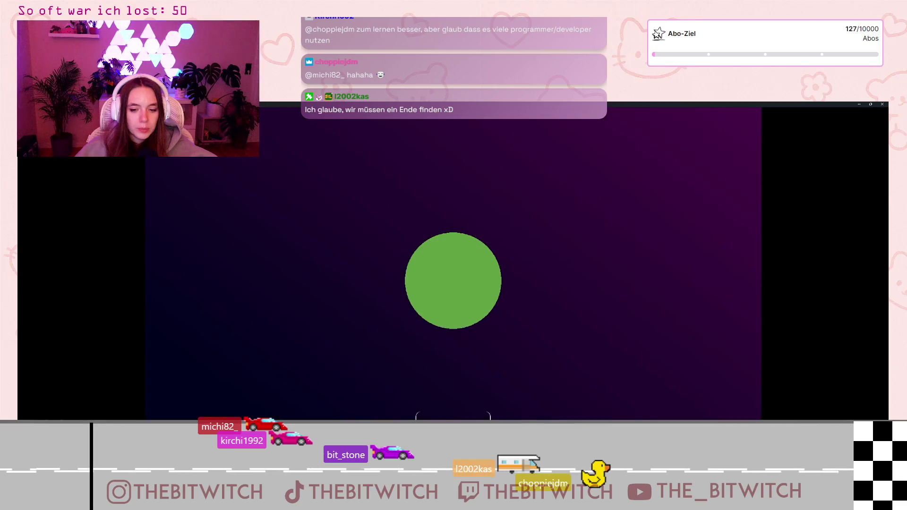
click(881, 104)
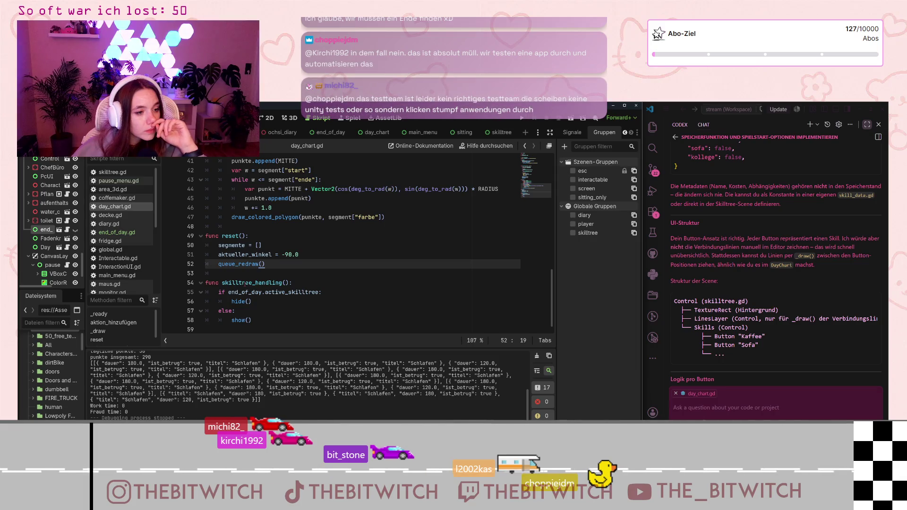
Delete the skilltree_handling() function (lines 53–58) from day_chart.gd
mouse_move(236, 302)
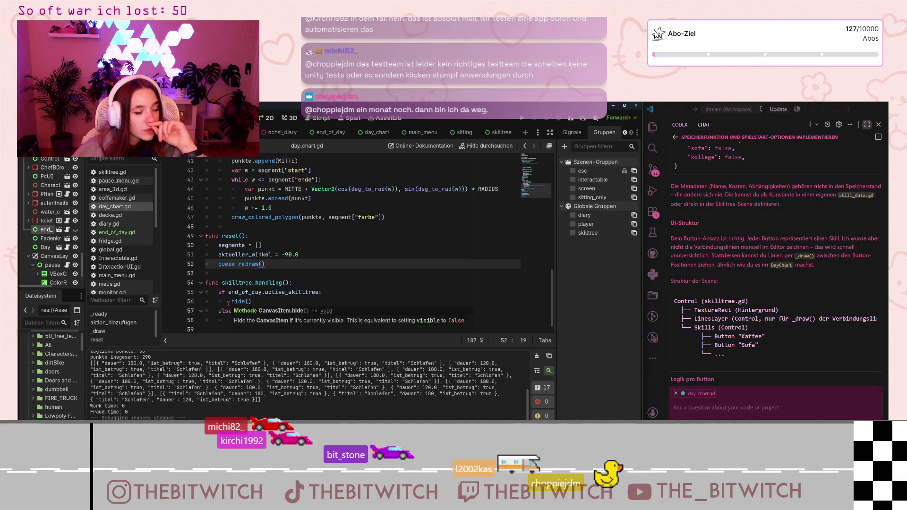
drag(257, 316, 206, 270)
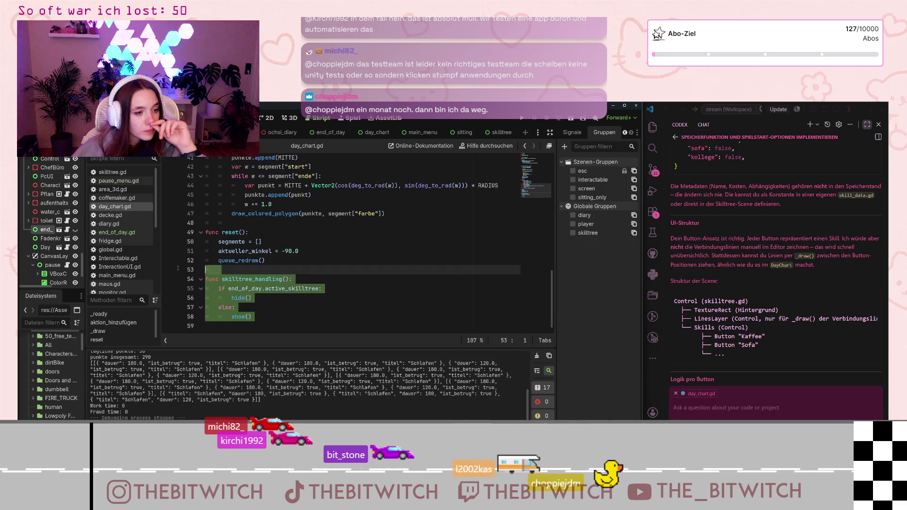
key(BackSpace)
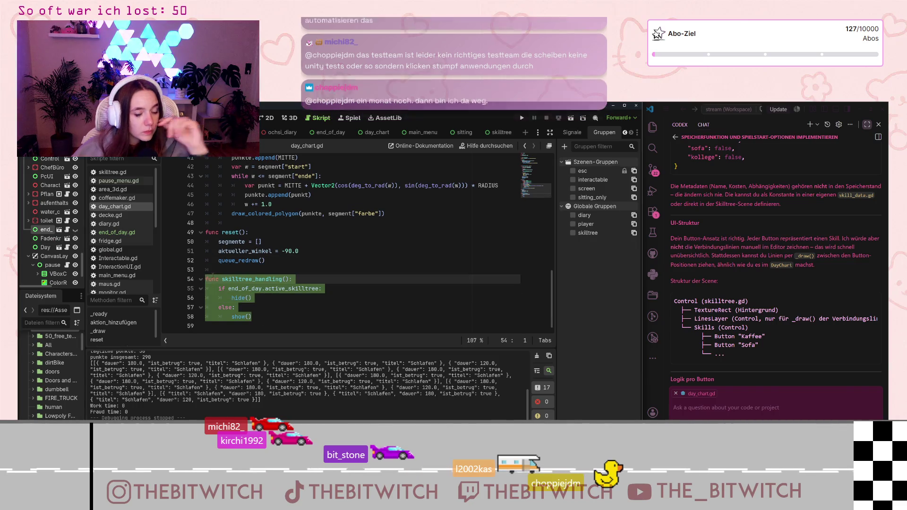
key(BackSpace)
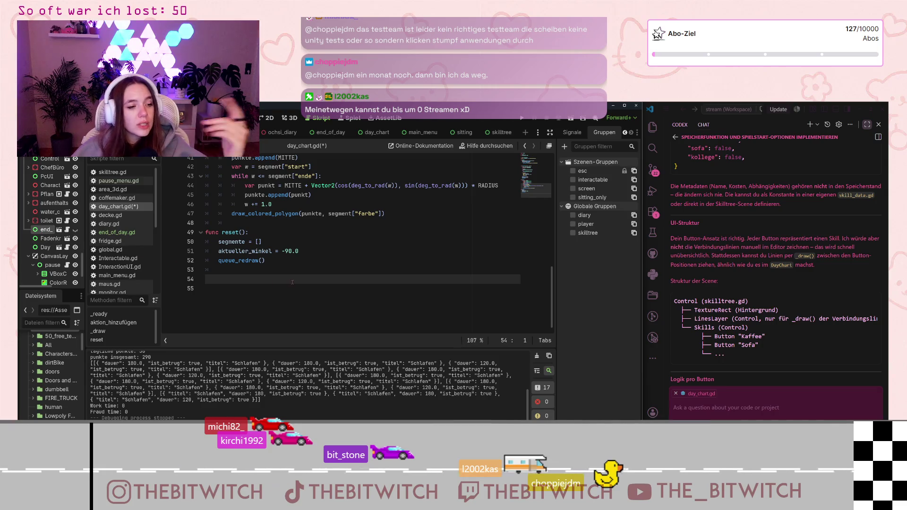
Switch to the end_of_day.gd script from the script list
scroll(286, 284, up, 5)
scroll(286, 284, up, 2)
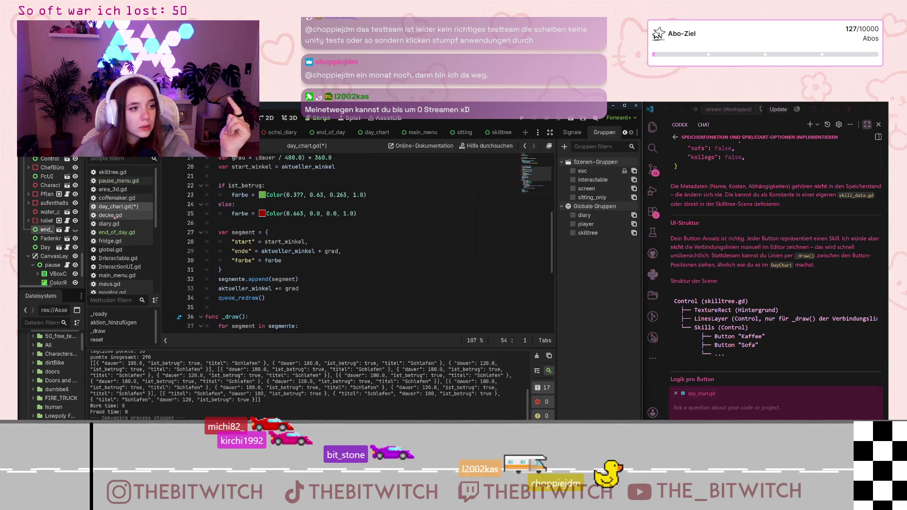
click(110, 233)
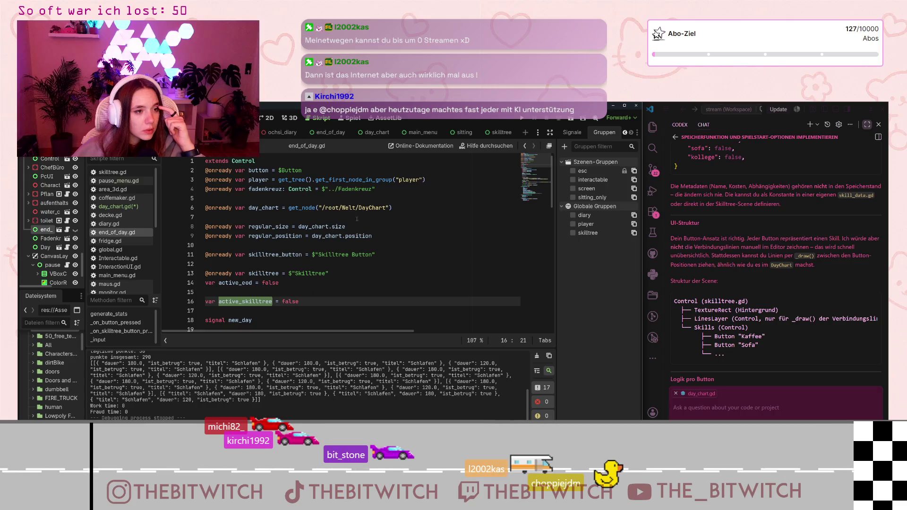
Add day_chart.hide() on a new line after skilltree.show() in _input
scroll(290, 303, down, 3)
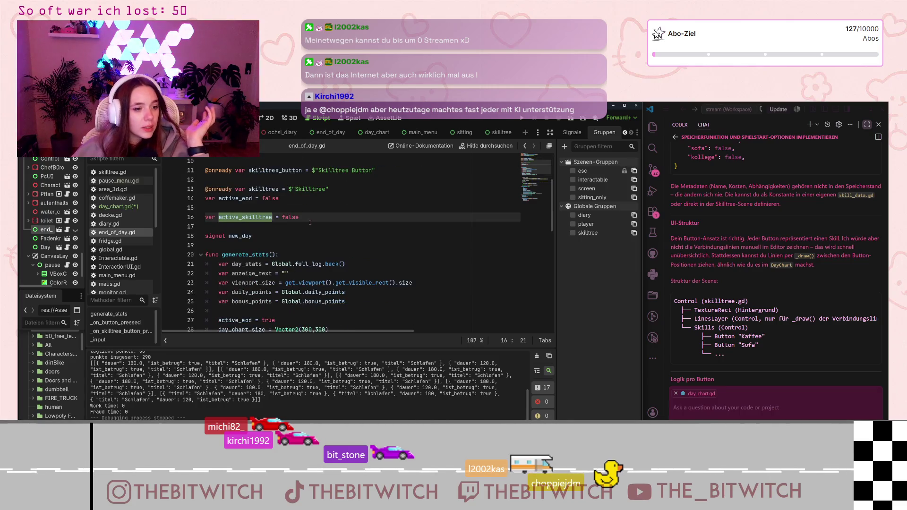
scroll(309, 218, down, 12)
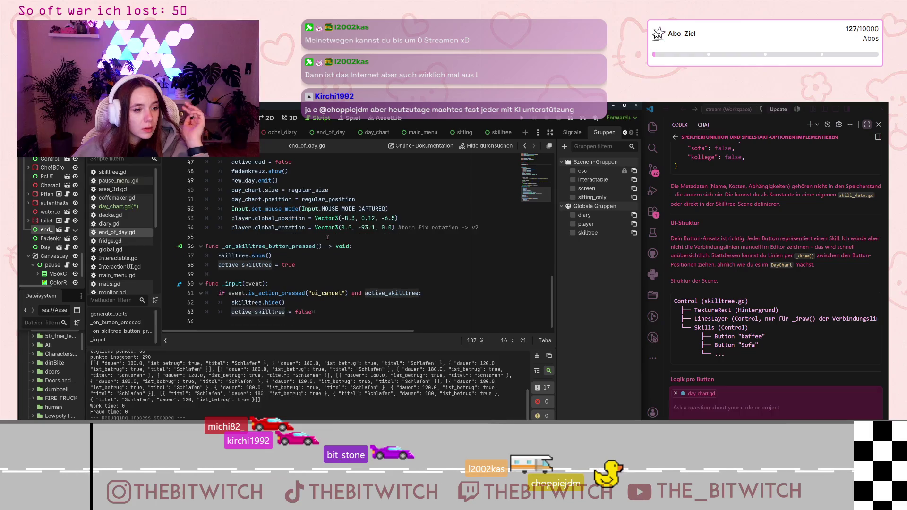
click(299, 255)
key(Return)
text(day_c)
key(Return)
text(hi)
key(Return)
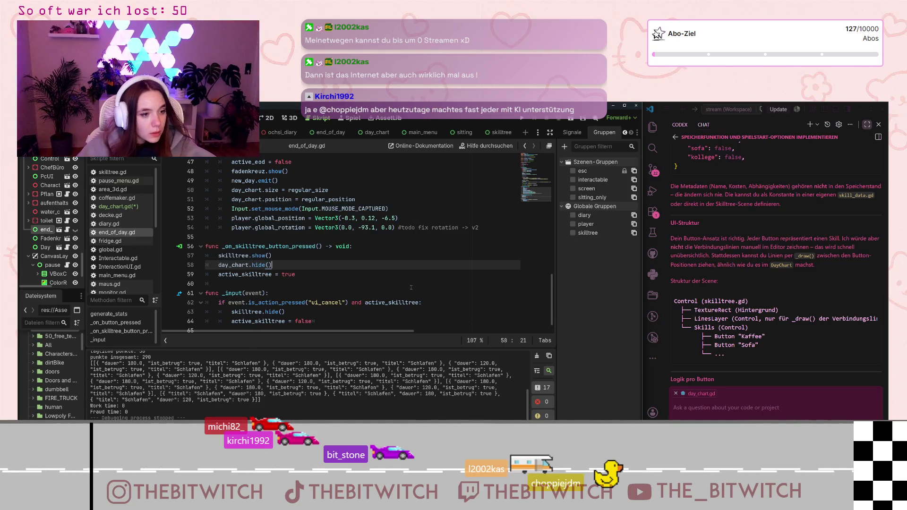
Add day_chart.show() after skilltree.hide(), then save end_of_day.gd with Ctrl+S and run the game
scroll(415, 290, down, 1)
click(325, 310)
click(340, 298)
key(Return)
text(day_chart)
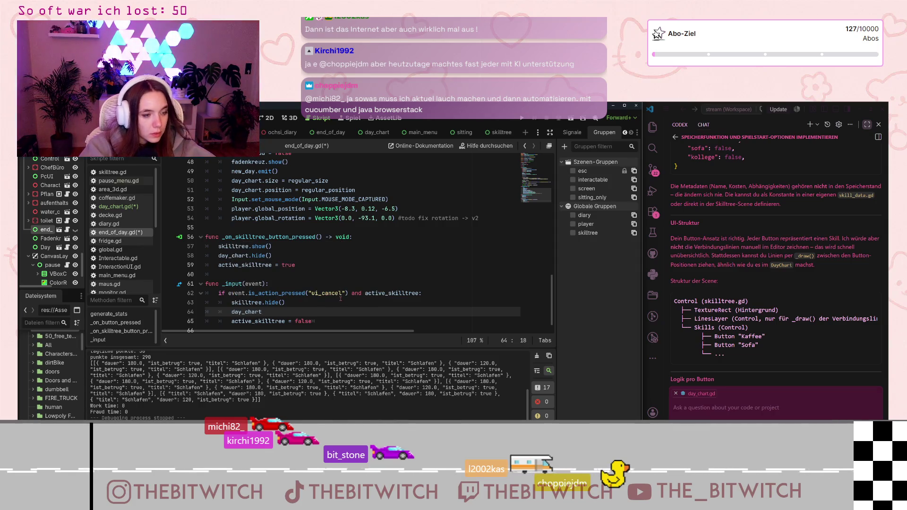
text(.show()
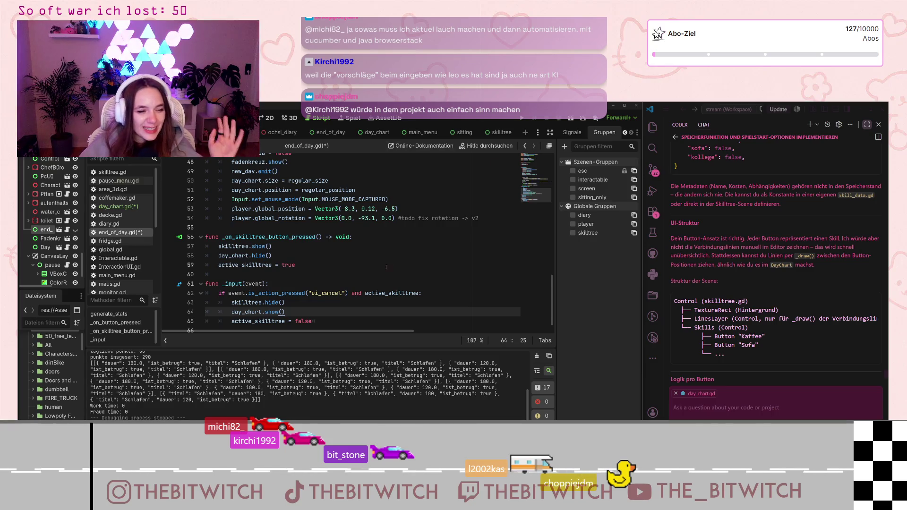
click(377, 266)
key(ctrl+s)
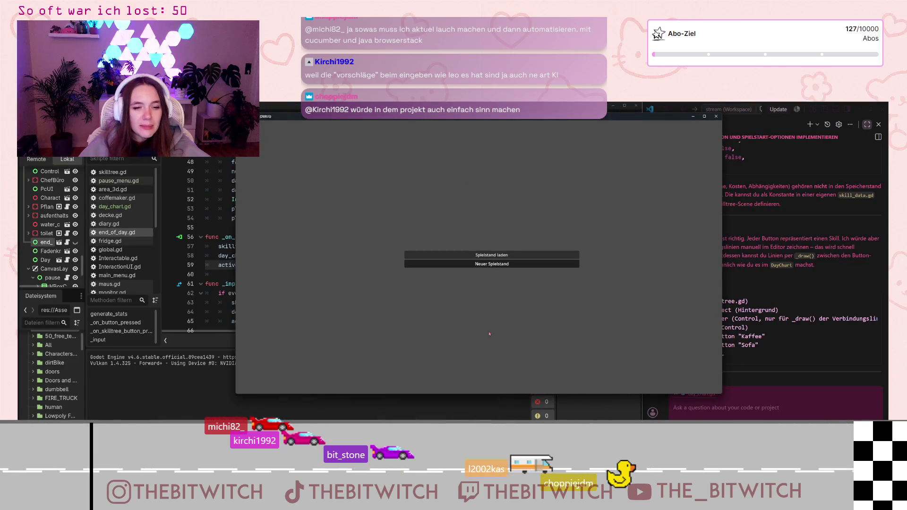
Start a Neuer Spielstand, walk to the sofa and sleep to reach the end-of-day summary
click(491, 263)
key(w)
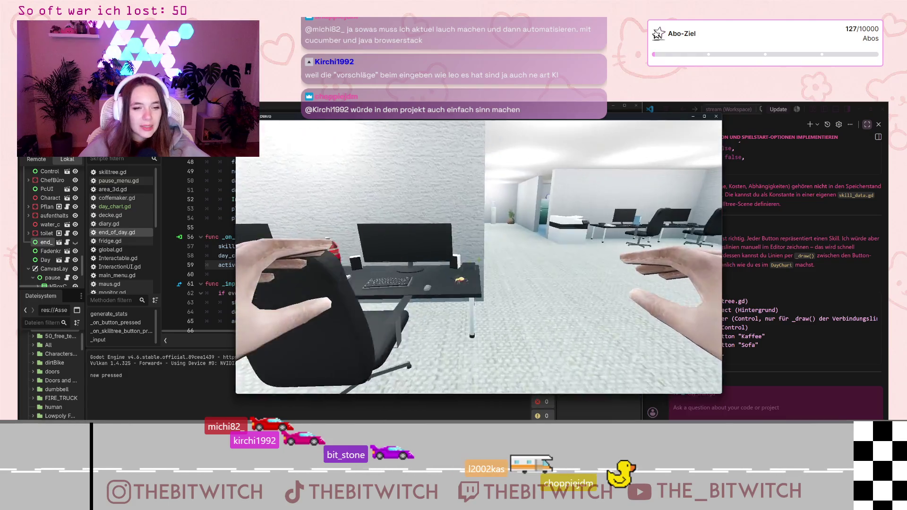
key(w)
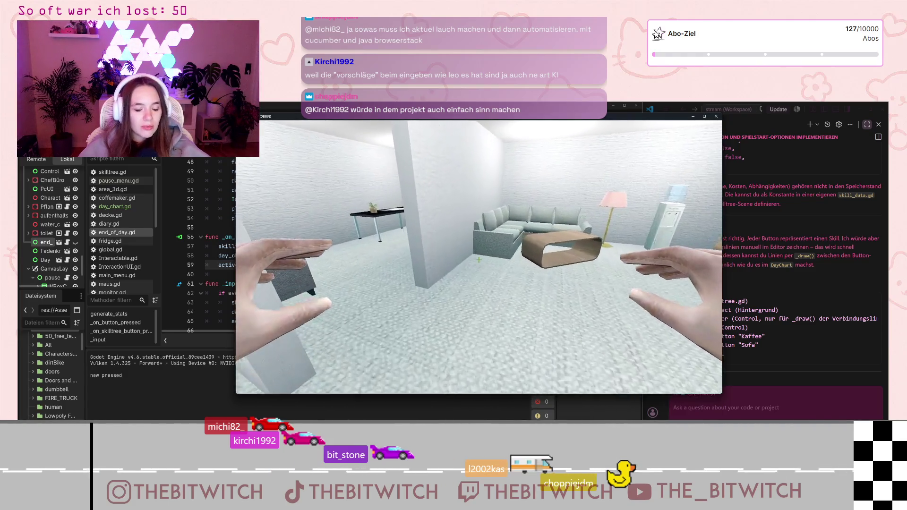
key(e)
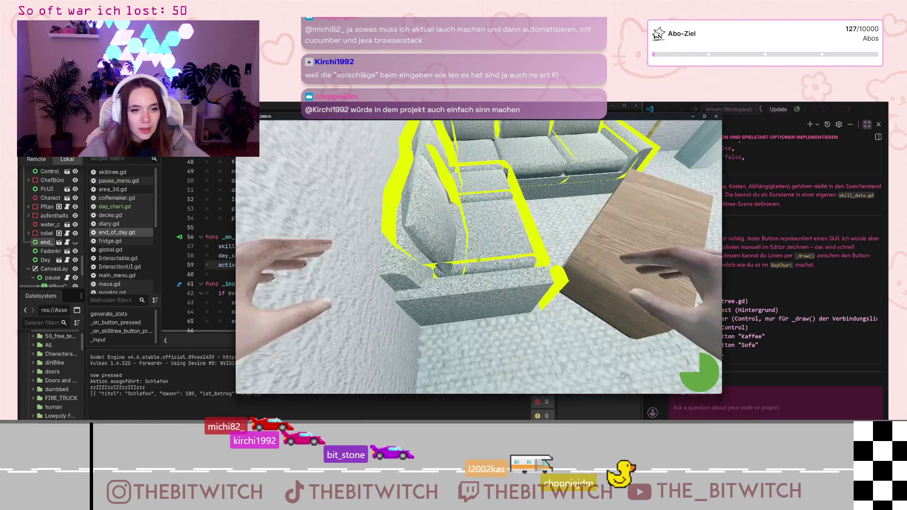
key(e)
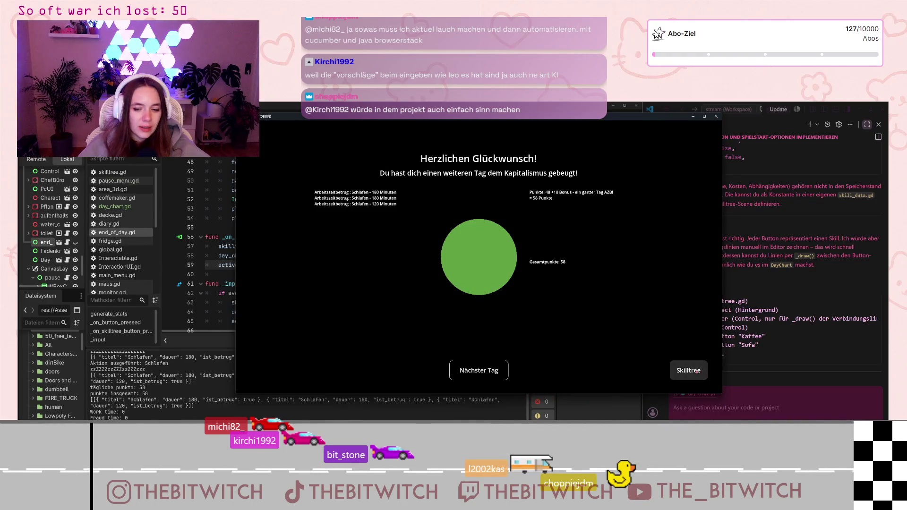
Open the Skilltree, close it with Escape to confirm the pie chart returns, then bring VS Code to the front
click(689, 370)
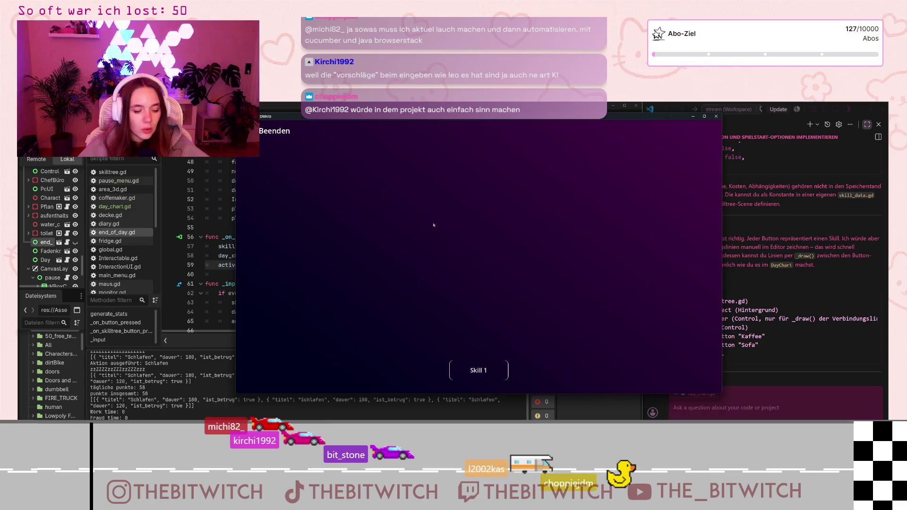
key(Escape)
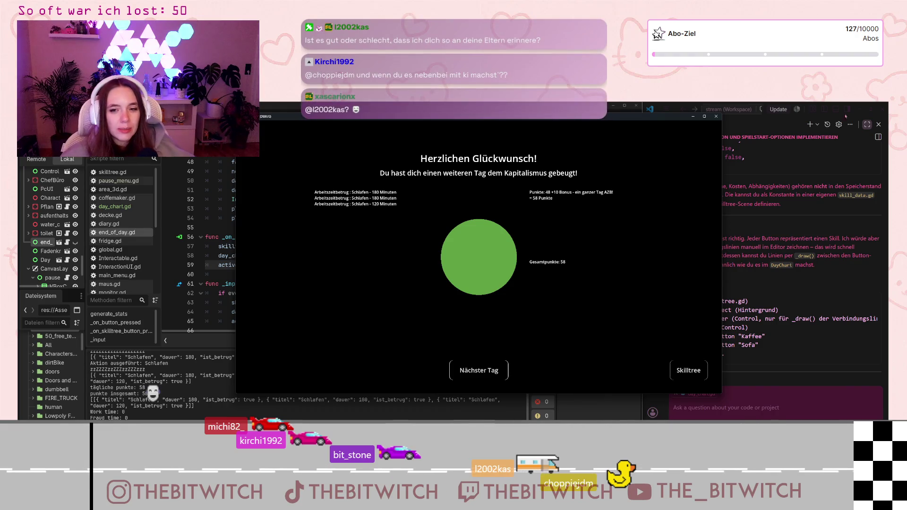
click(764, 237)
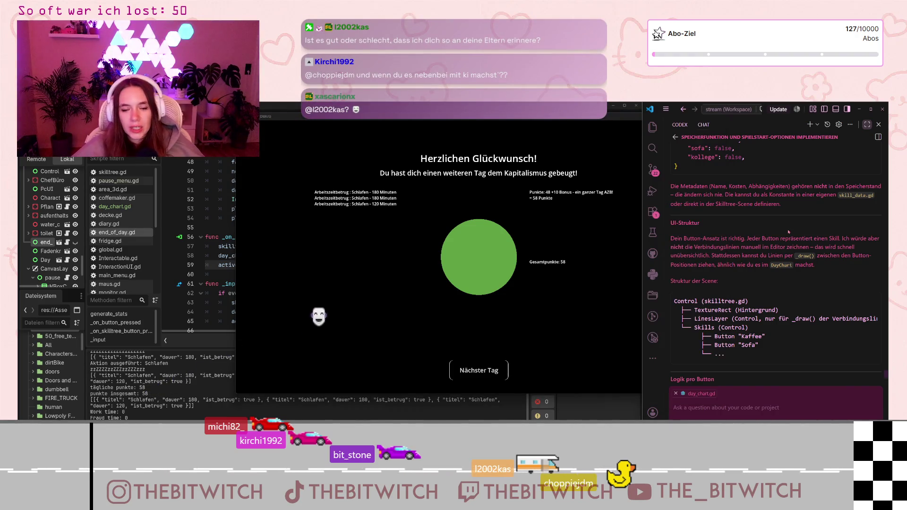